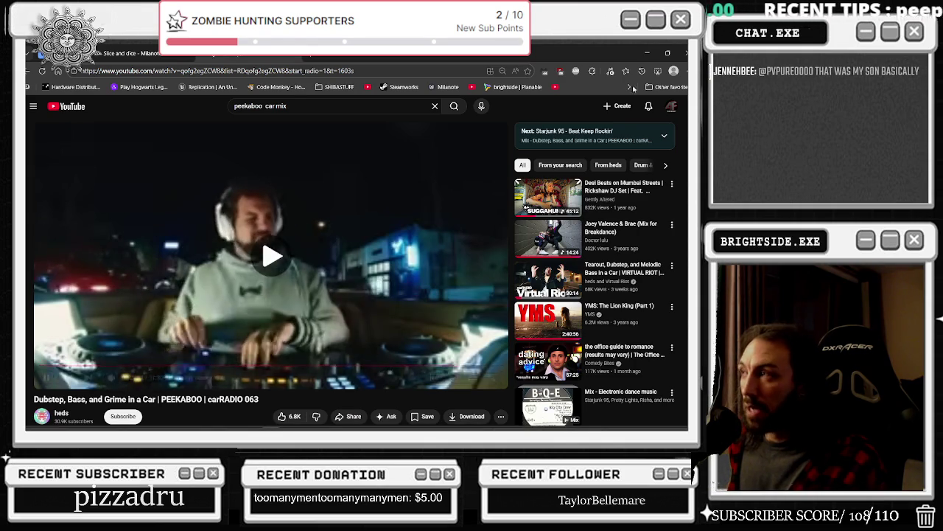
Step: Minimize the YouTube car-mix browser window to bring the Unreal editor back
left_click(648, 54)
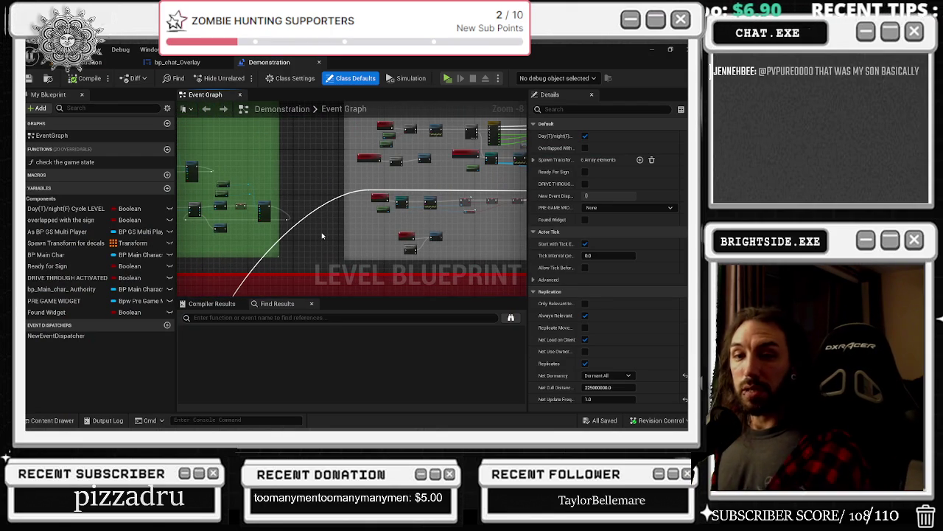
Step: Save the Demonstration level blueprint with the dynamic sky comment in view
scroll(354, 197, "down", 4)
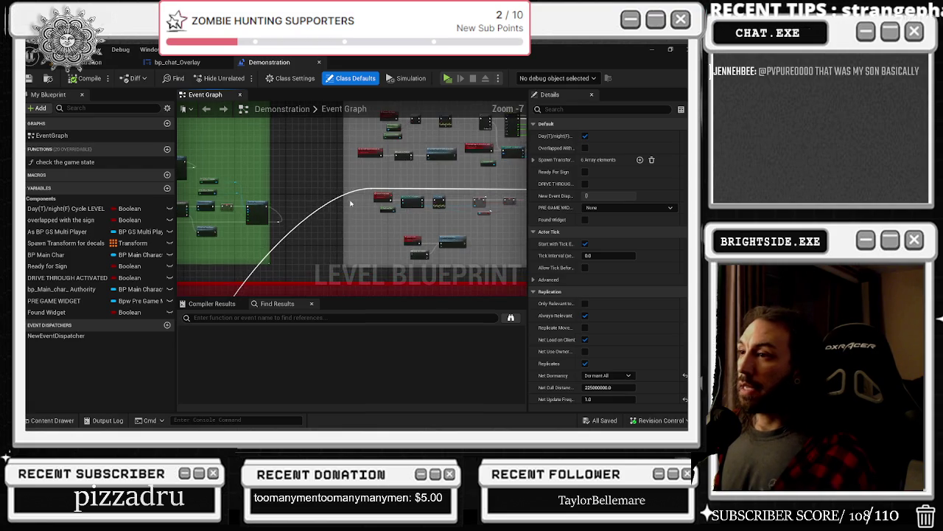
mouse_move(359, 194)
left_mouse_down()
mouse_move(408, 204)
mouse_move(376, 189)
left_mouse_up()
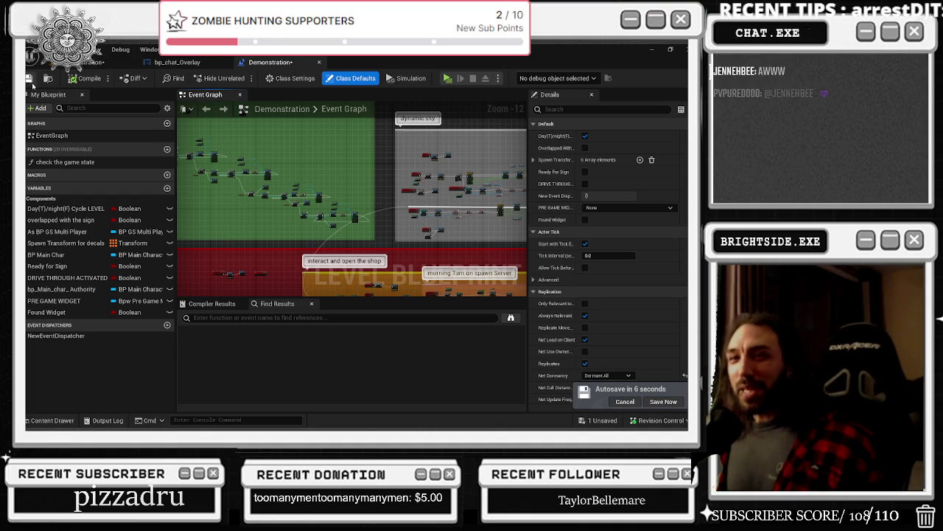
key("ctrl+s")
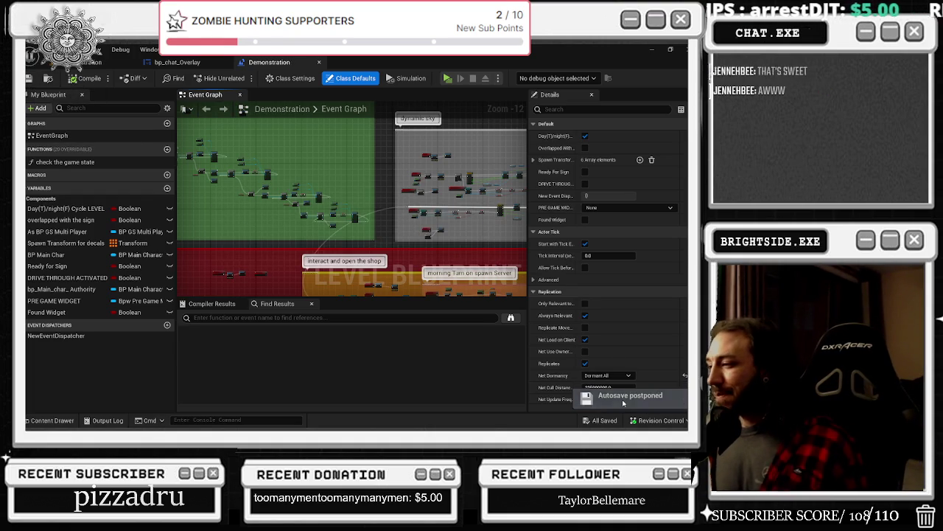
Step: Switch back to the Badaboom_Pizza_sim level viewport
scroll(322, 234, "up", 1)
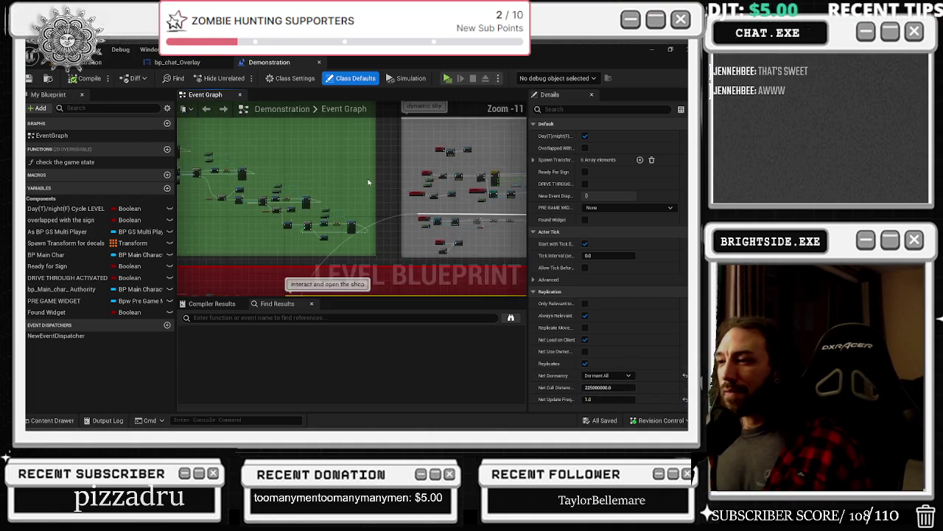
scroll(359, 198, "down", 1)
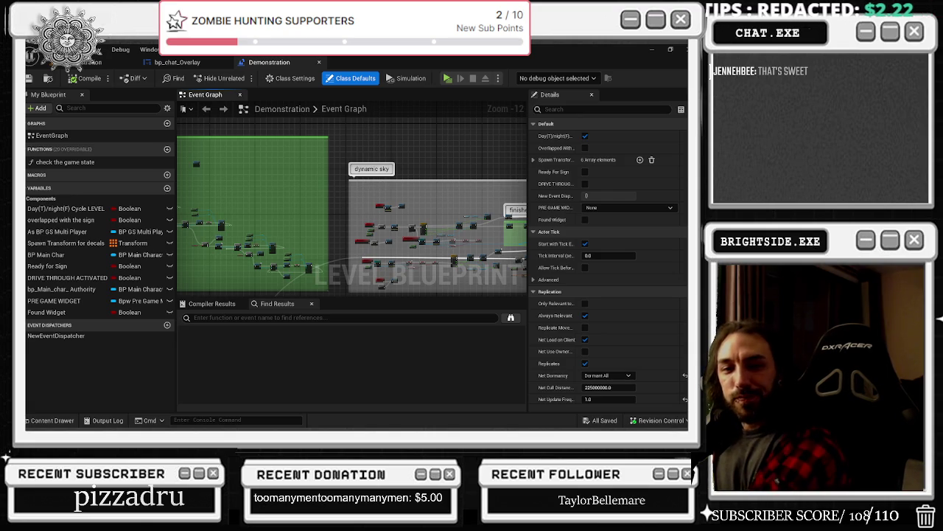
left_click(87, 63)
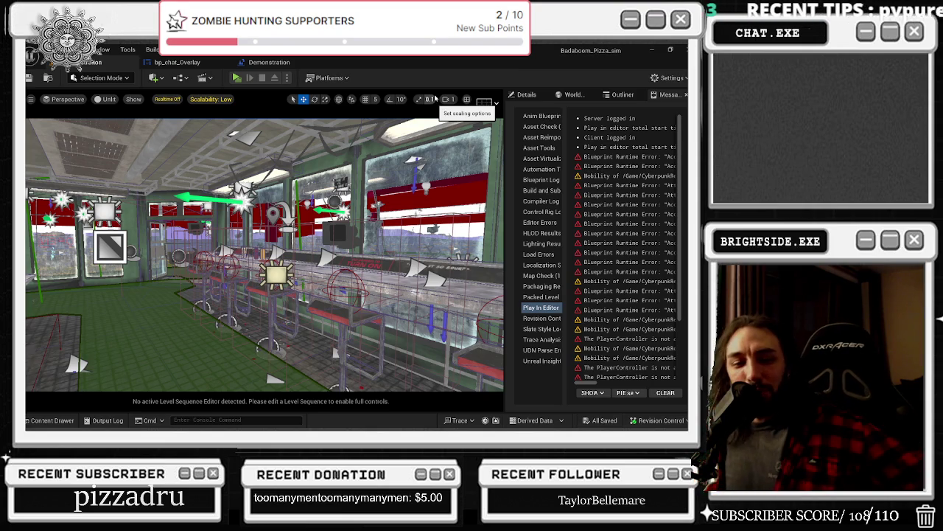
Step: Turn on realtime viewport rendering and glance at the bp_chat_Overlay widget graph
key("ctrl+r")
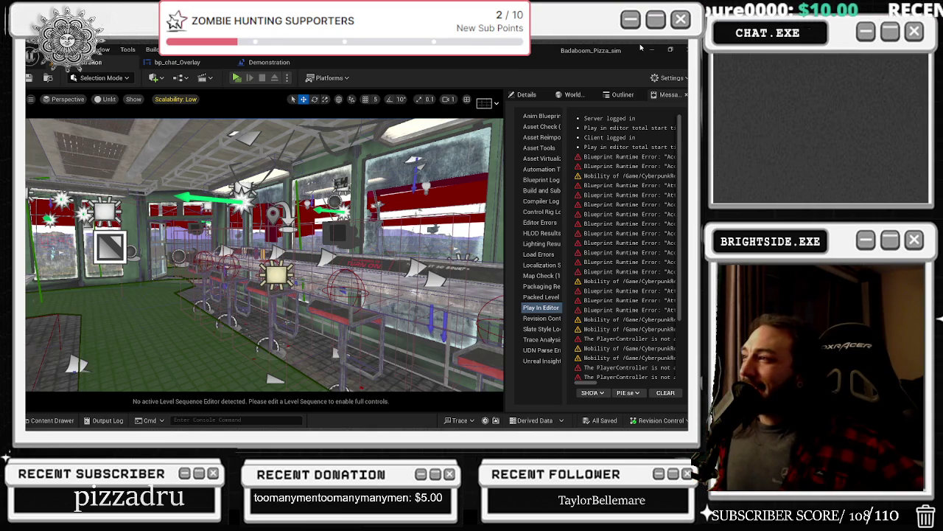
left_click(181, 62)
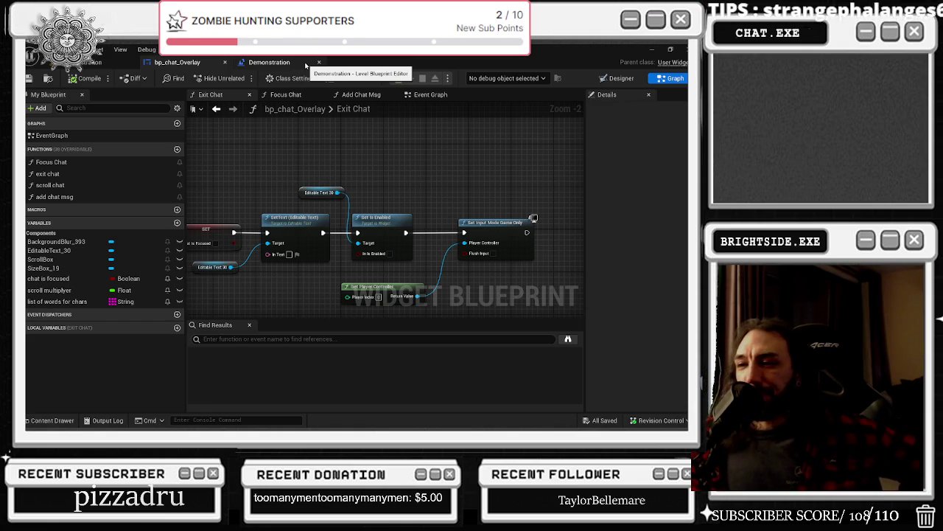
left_click(87, 65)
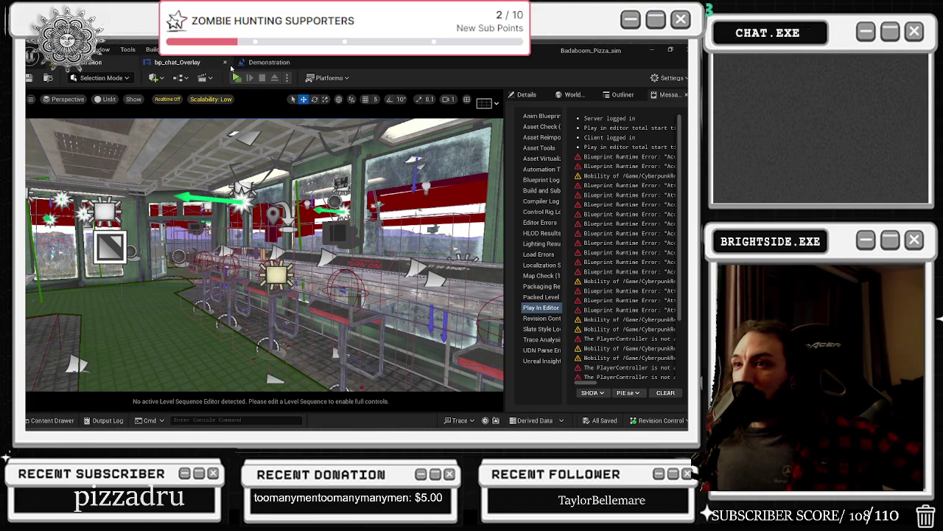
Step: Recheck bp_chat_Overlay's Exit Chat function, then bring up the Demonstration level blueprint
left_click(199, 62)
scroll(333, 153, "down", 1)
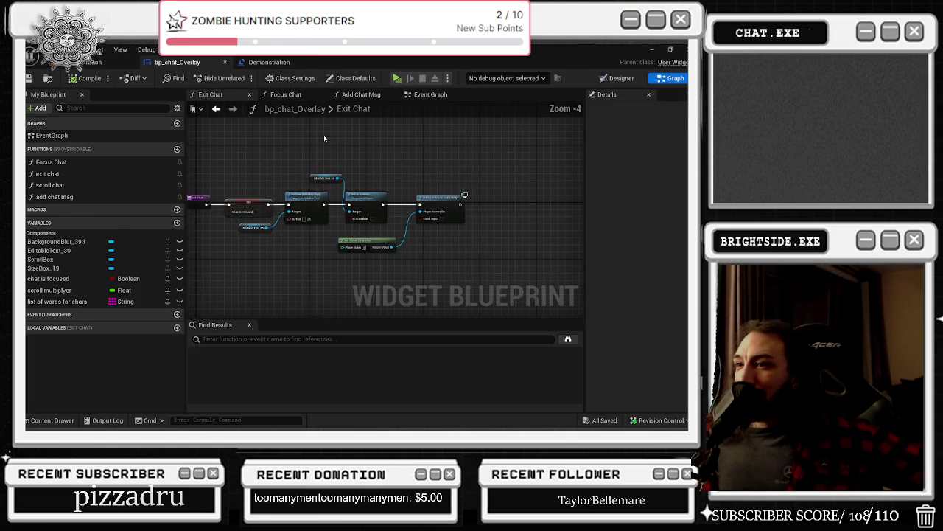
left_click(267, 62)
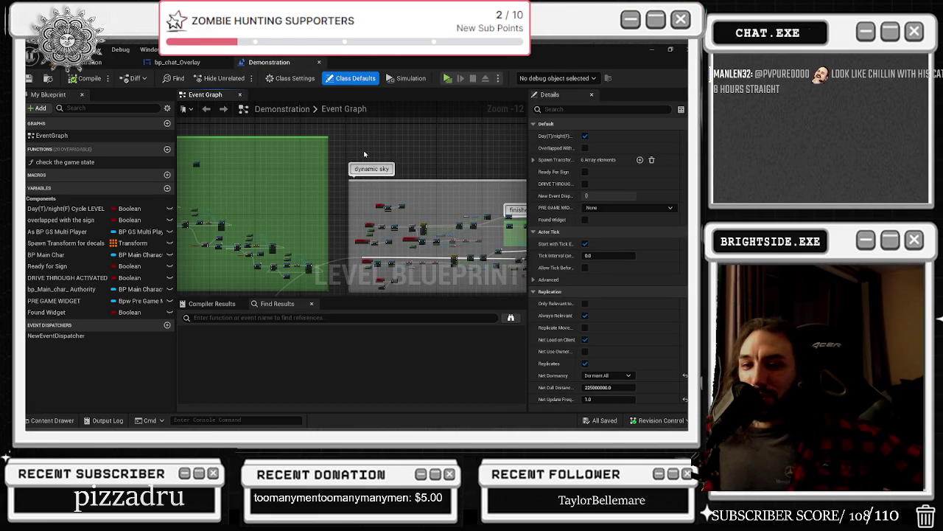
Step: Survey the nodes in the Demonstration graph's green comment area, then return to the level viewport
left_click_drag(270, 183, 360, 219)
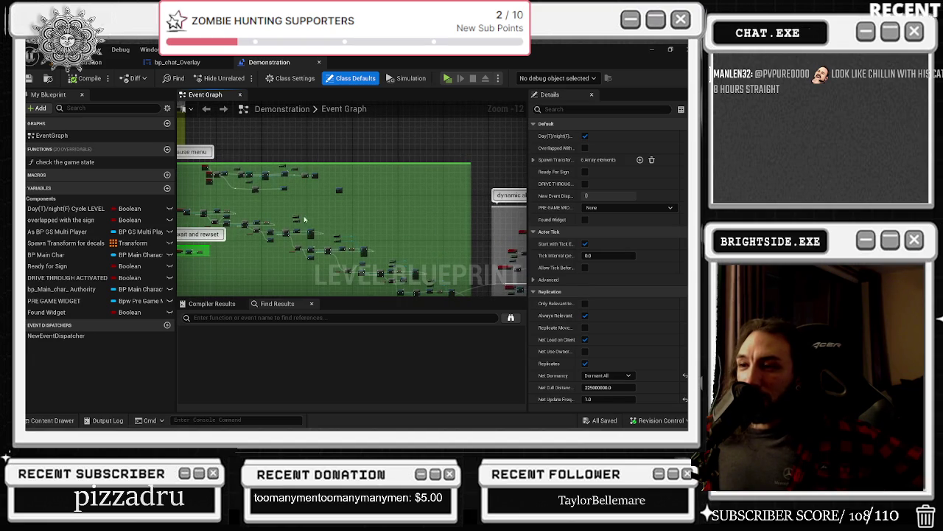
scroll(229, 219, "up", 8)
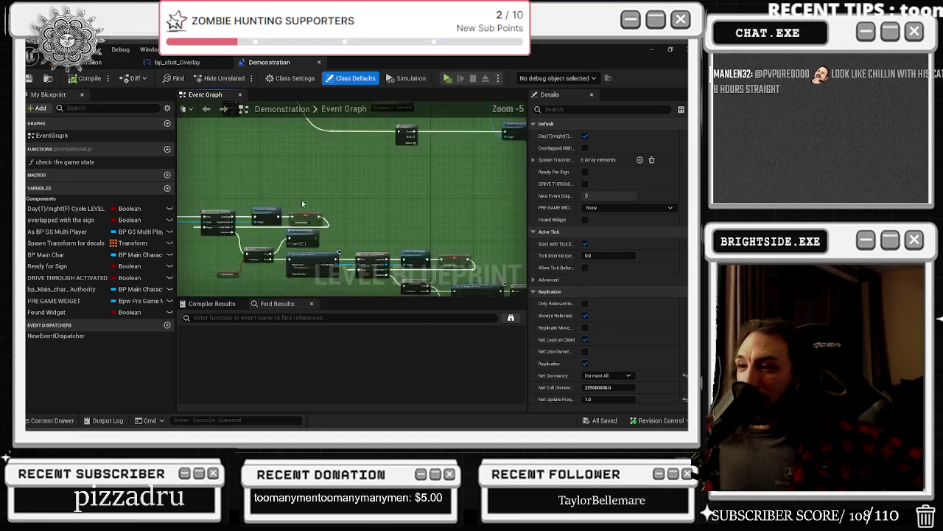
scroll(365, 203, "down", 2)
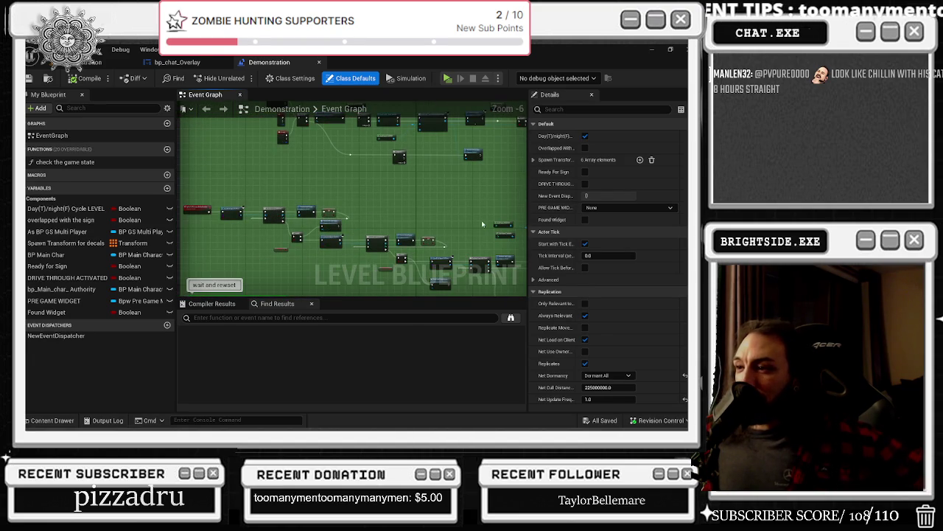
left_click_drag(480, 217, 472, 250)
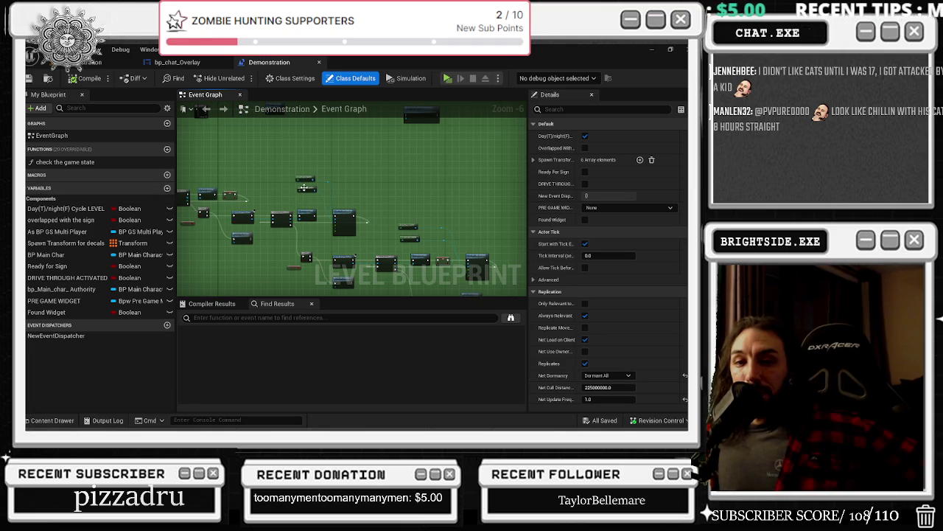
scroll(298, 187, "down", 3)
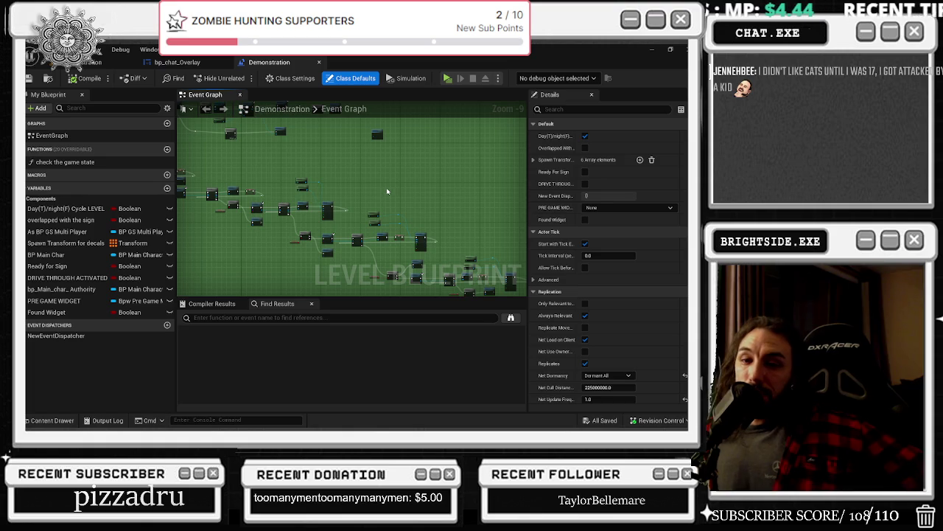
mouse_move(368, 191)
left_mouse_down()
mouse_move(390, 204)
mouse_move(360, 194)
left_mouse_up()
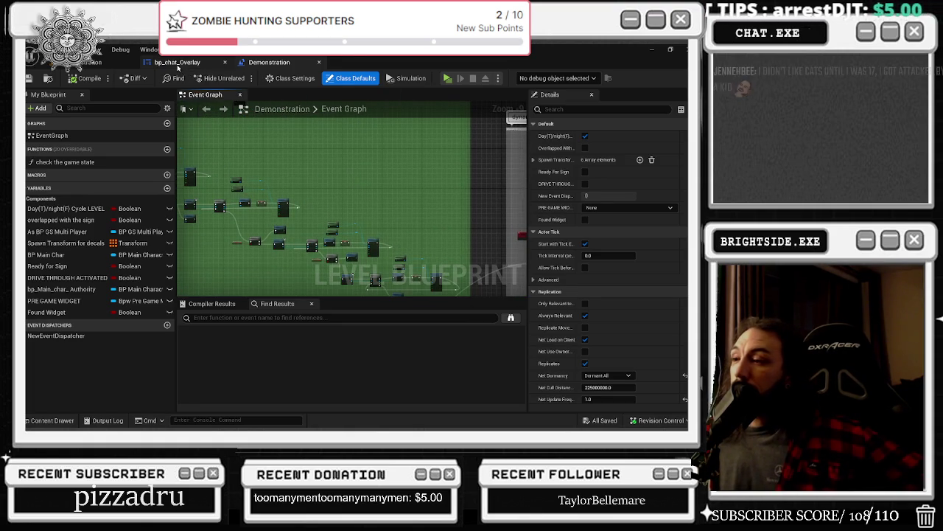
scroll(326, 165, "down", 2)
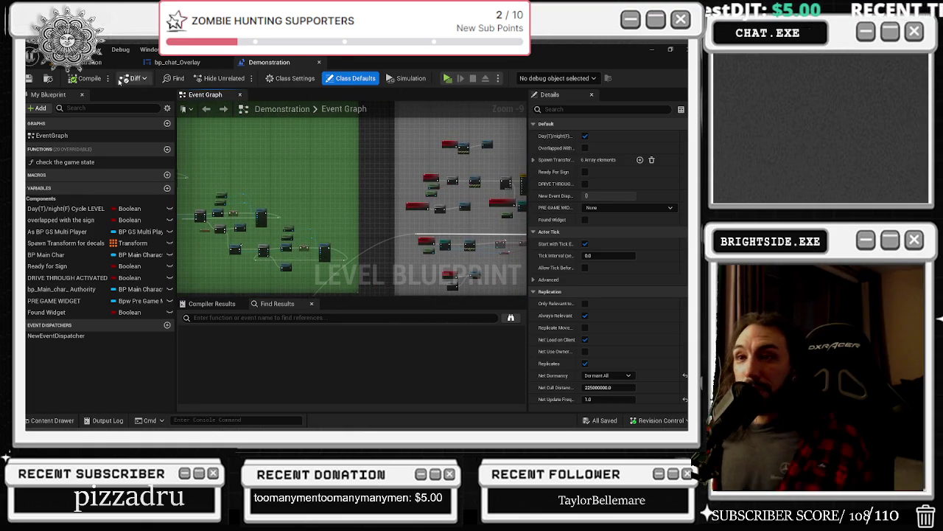
left_click(89, 62)
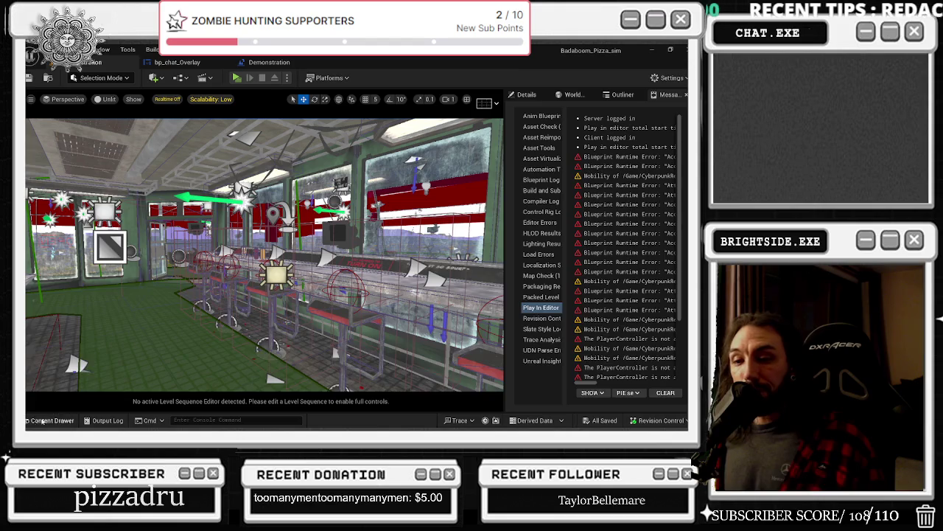
Step: Search all project assets in the Content Drawer for 'bp_main' and select BP_MainCharacter
left_click(49, 420)
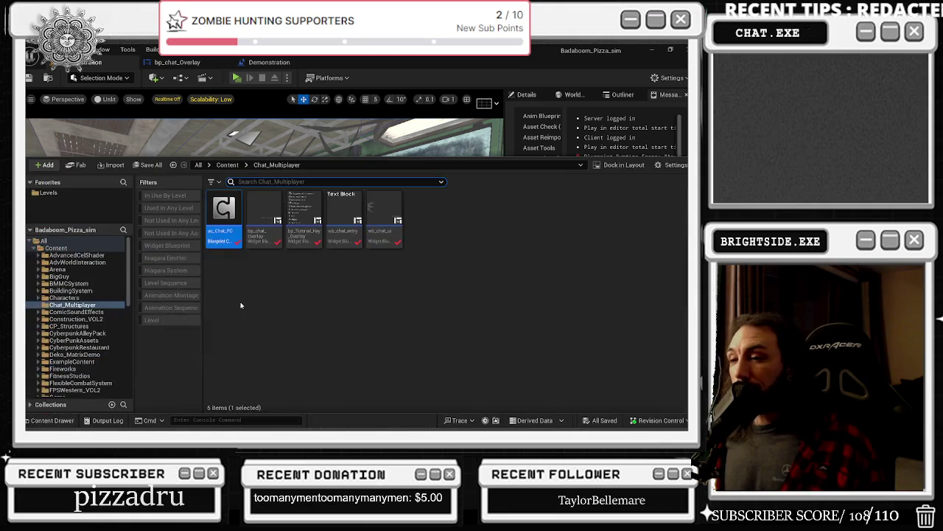
left_click(90, 242)
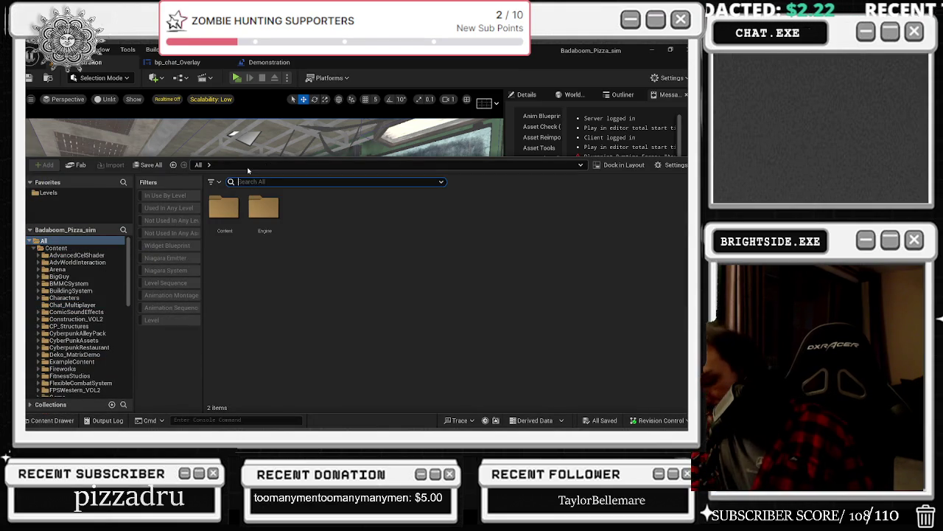
type("bp_main")
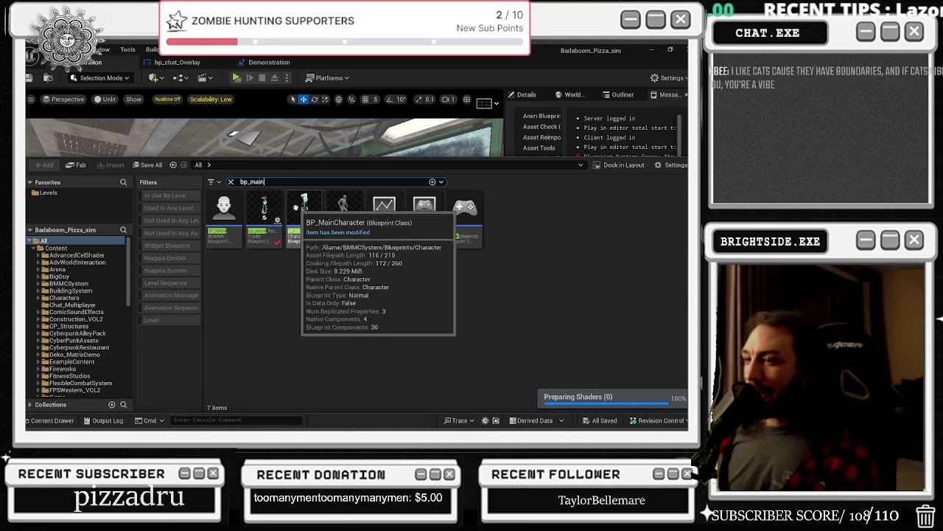
mouse_move(292, 246)
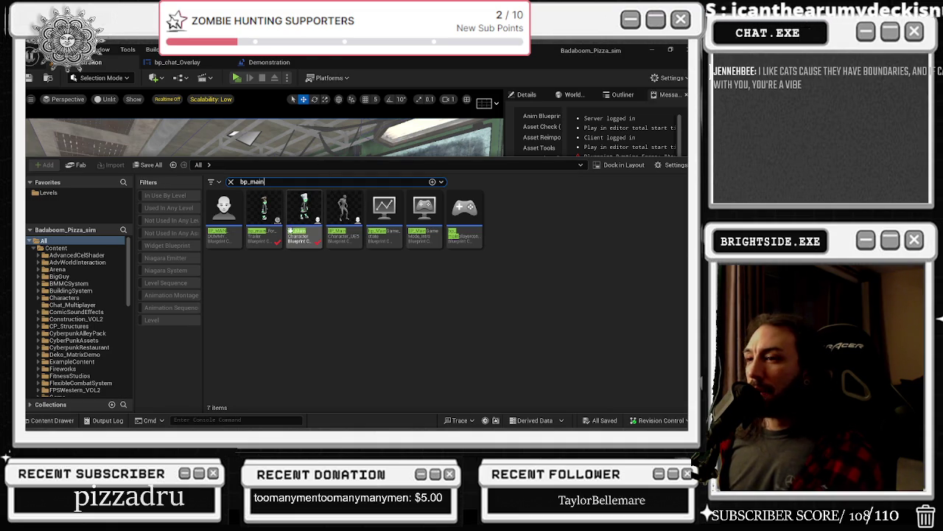
mouse_move(296, 223)
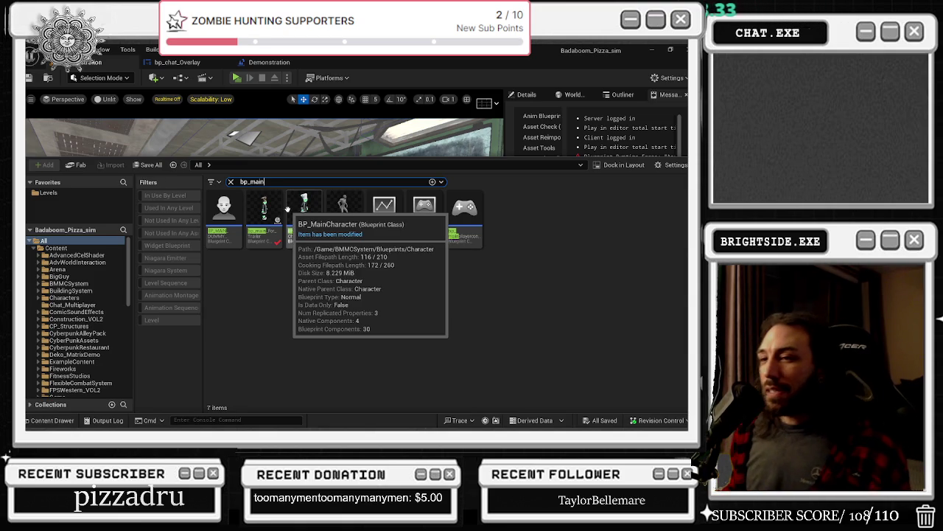
left_click(307, 219)
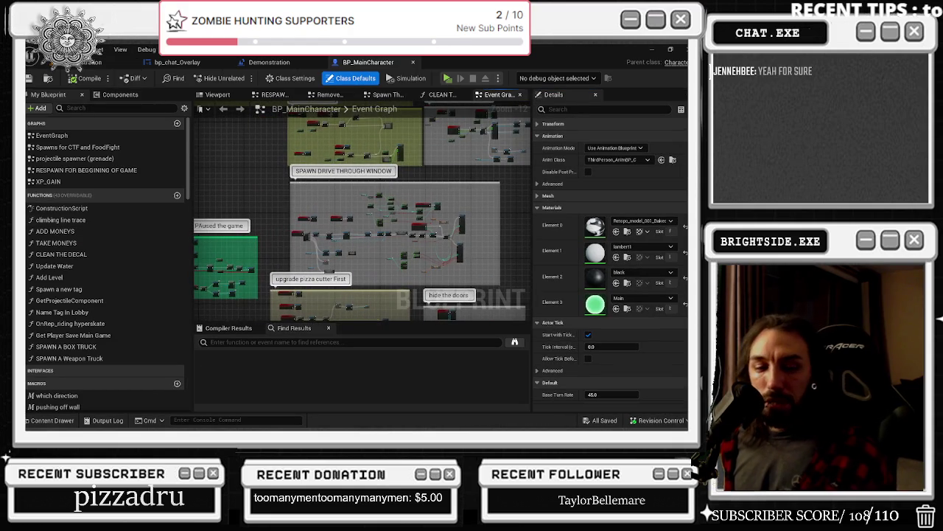
Step: Switch from Unreal Engine to the YouTube browser window
key("alt+Tab")
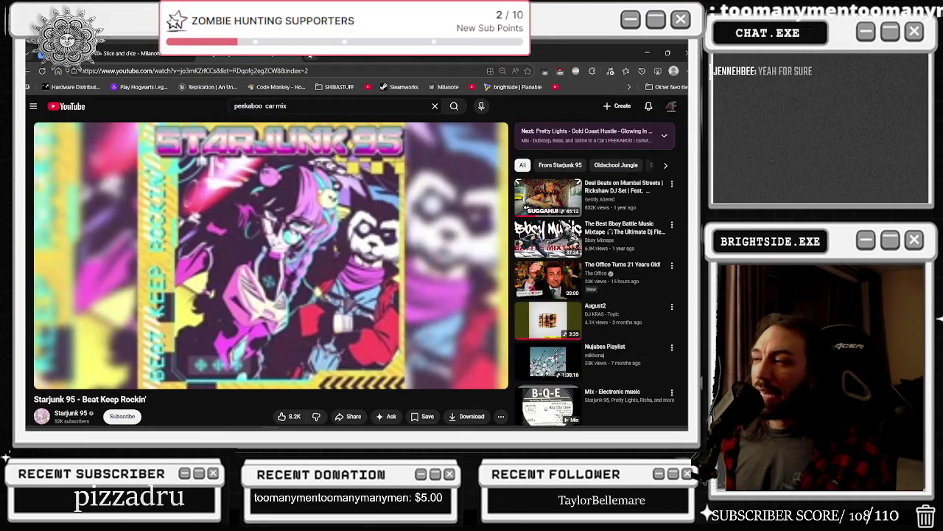
Step: Search Google for 'saint anthony' in a new tab
key("ctrl+t")
type("sa")
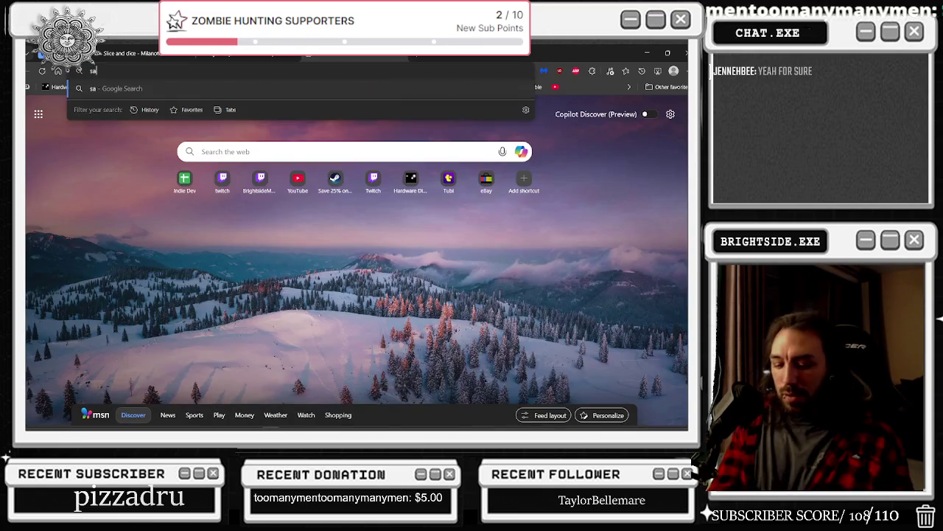
type("int anthony")
key("Return")
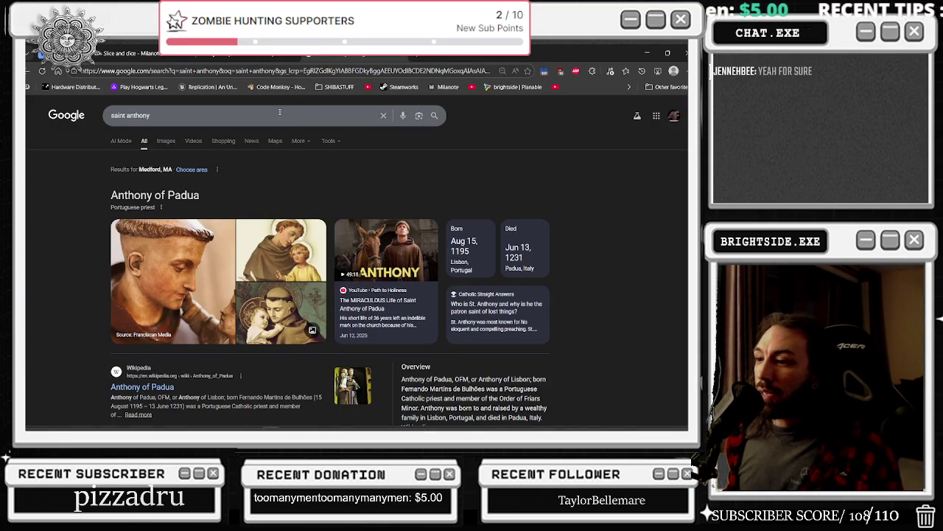
Step: Change the query to 'saint dog head' and highlight the cynocephalus explanation
double_click(130, 116)
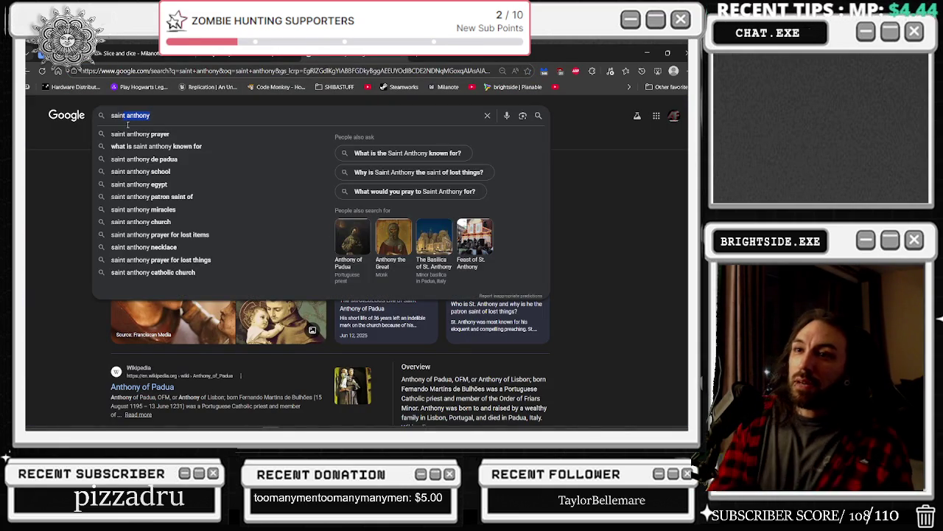
key("BackSpace")
type("dog ")
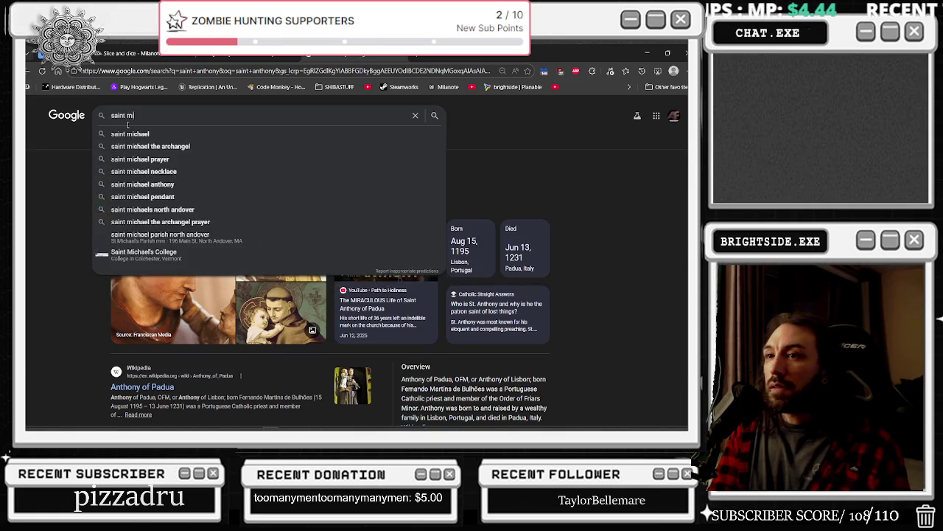
type("head")
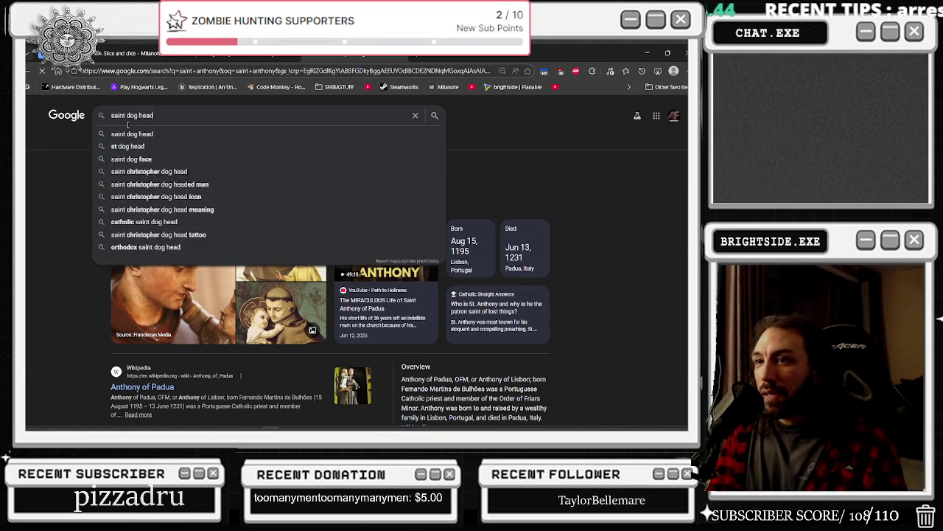
key("Return")
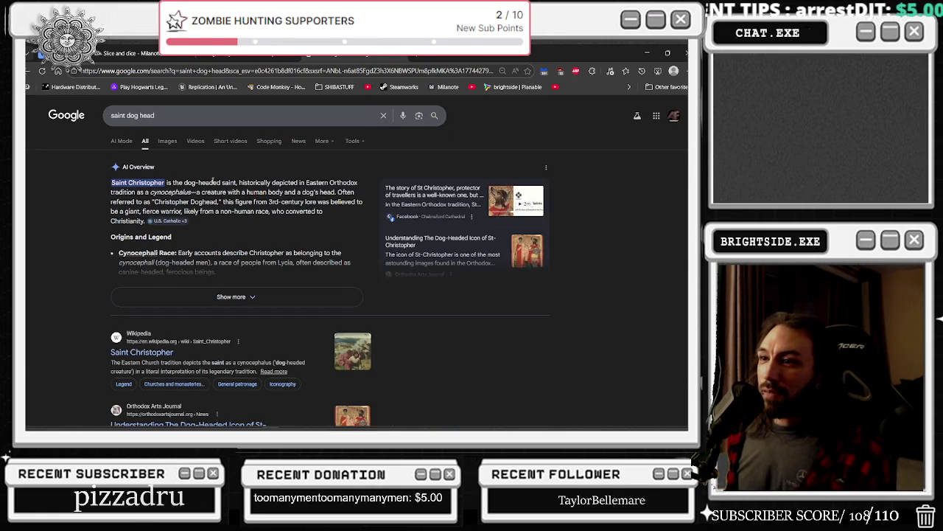
left_click_drag(250, 175, 263, 186)
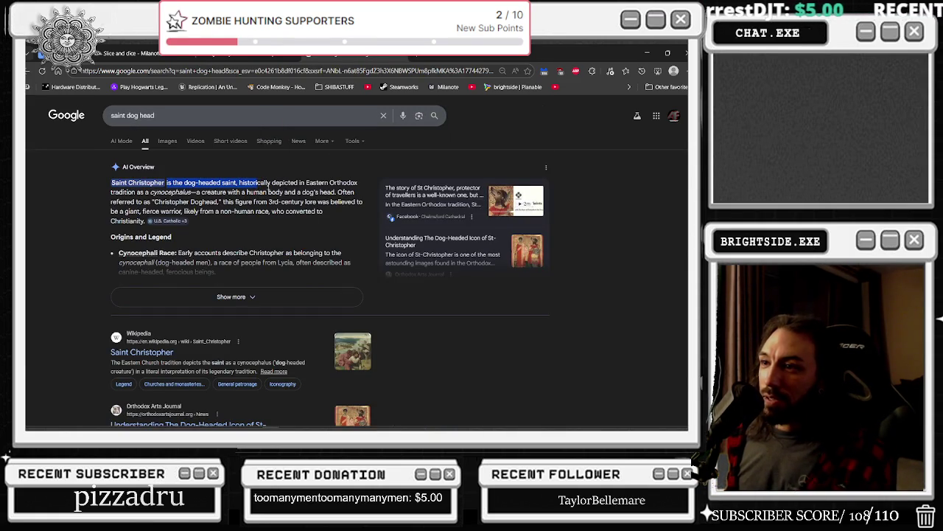
left_click(177, 191)
left_click_drag(153, 191, 205, 192)
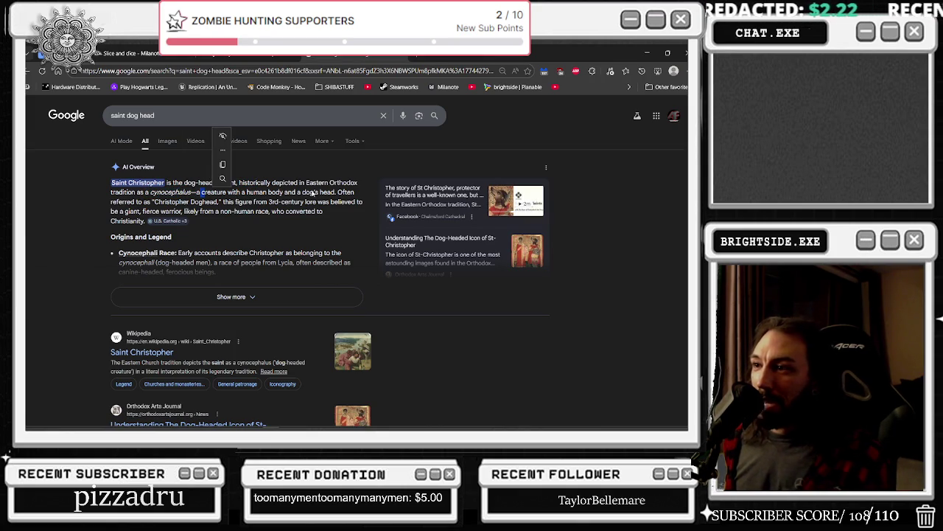
Step: Browse image results, preview the ArtStation Saint Christopher image, then return to All results
left_click(168, 142)
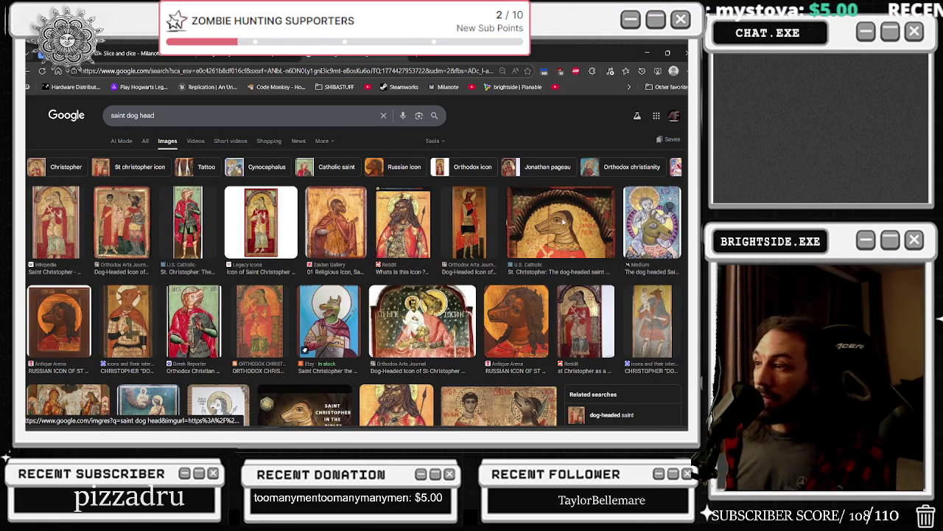
scroll(516, 243, "down", 2)
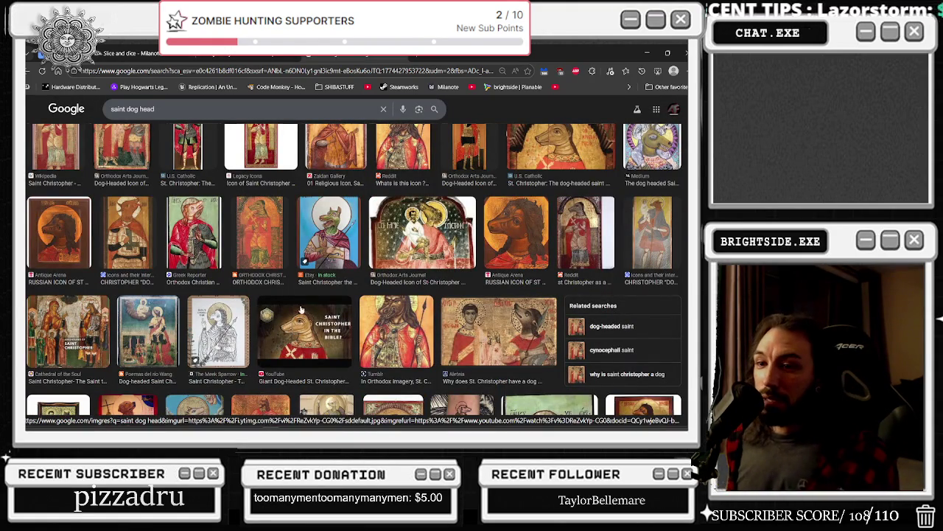
scroll(159, 318, "down", 3)
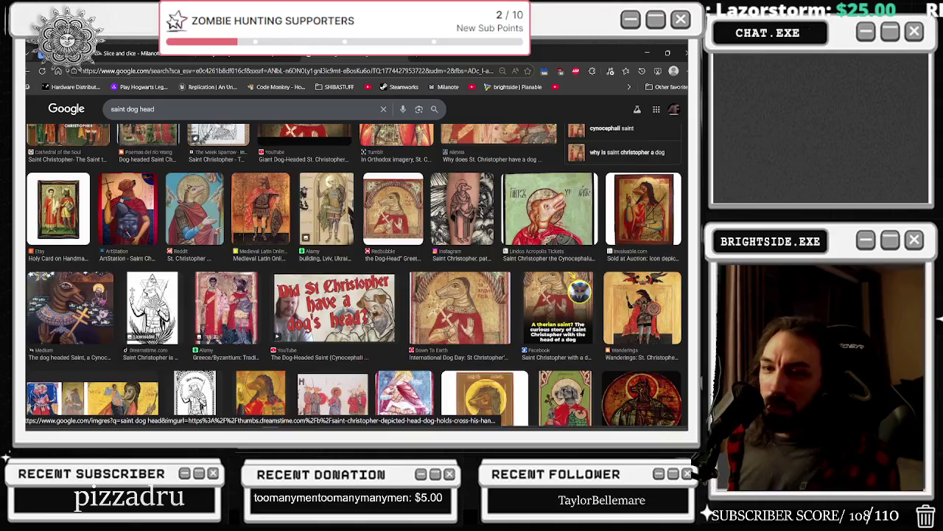
left_click(120, 212)
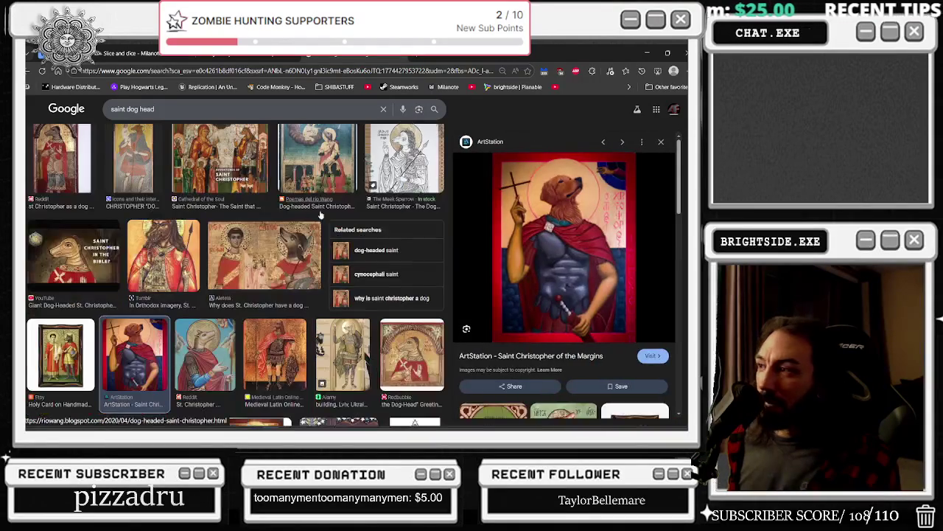
scroll(188, 285, "down", 1)
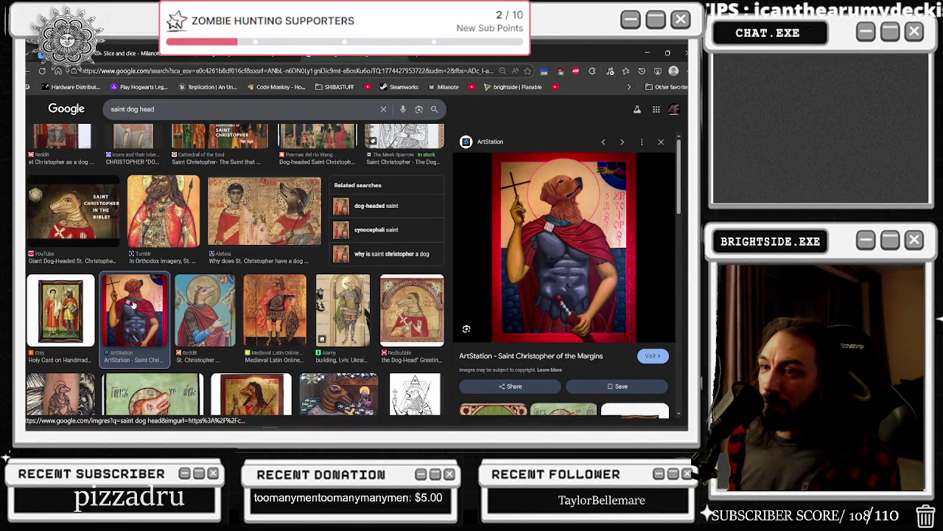
scroll(133, 309, "up", 3)
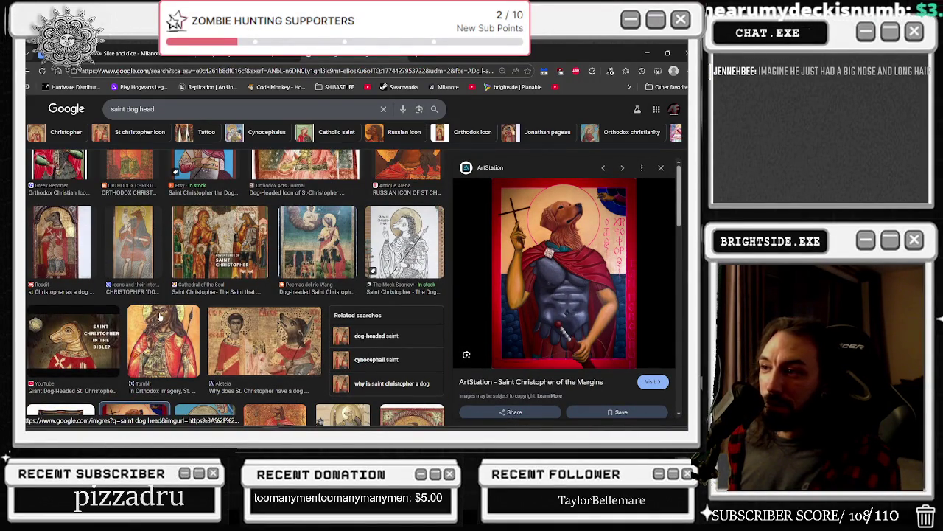
key("Escape")
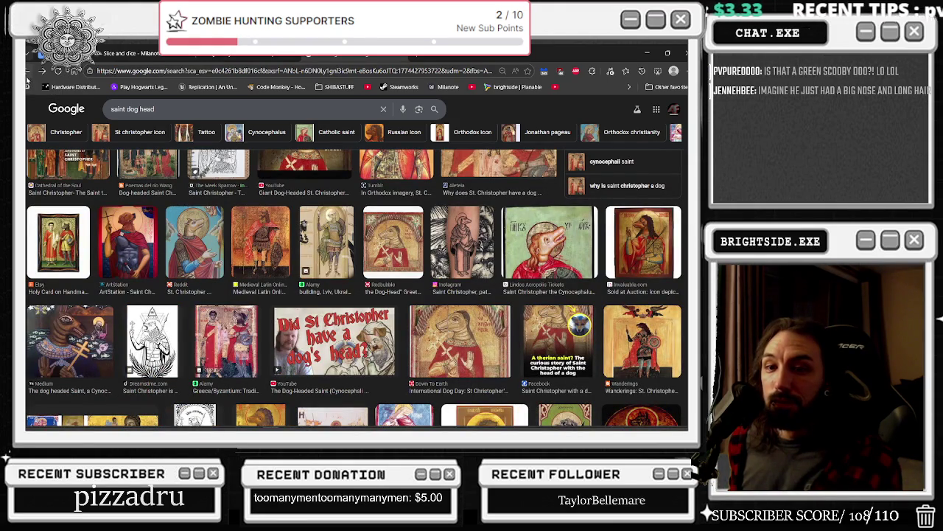
left_click(29, 70)
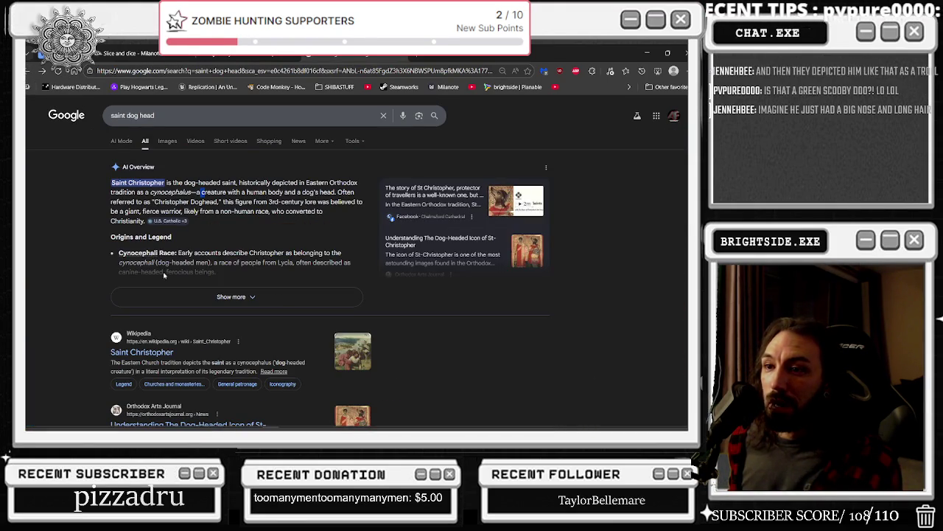
Step: Expand the AI Overview and highlight its Lycia and 'ferocious beings' passages
left_click(164, 295)
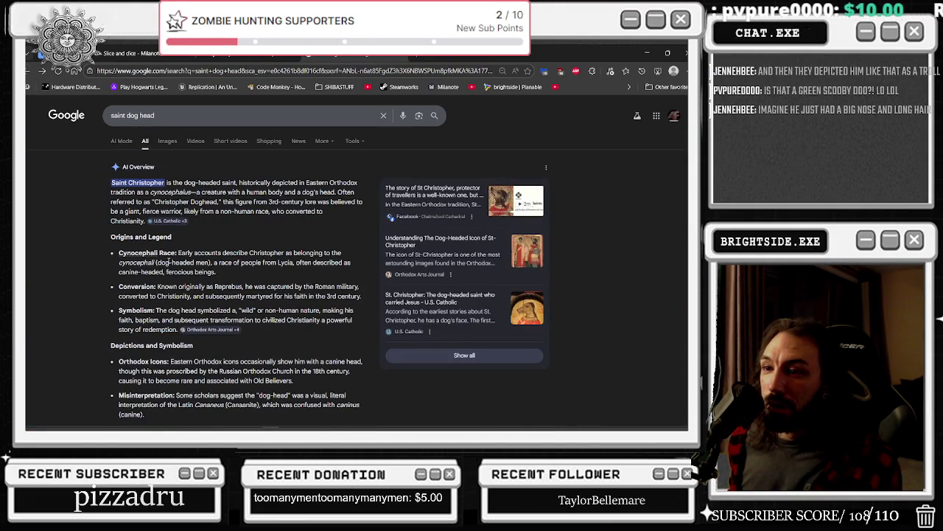
mouse_move(177, 253)
left_mouse_down()
mouse_move(341, 253)
mouse_move(180, 272)
mouse_move(158, 263)
left_mouse_up()
left_click(173, 272)
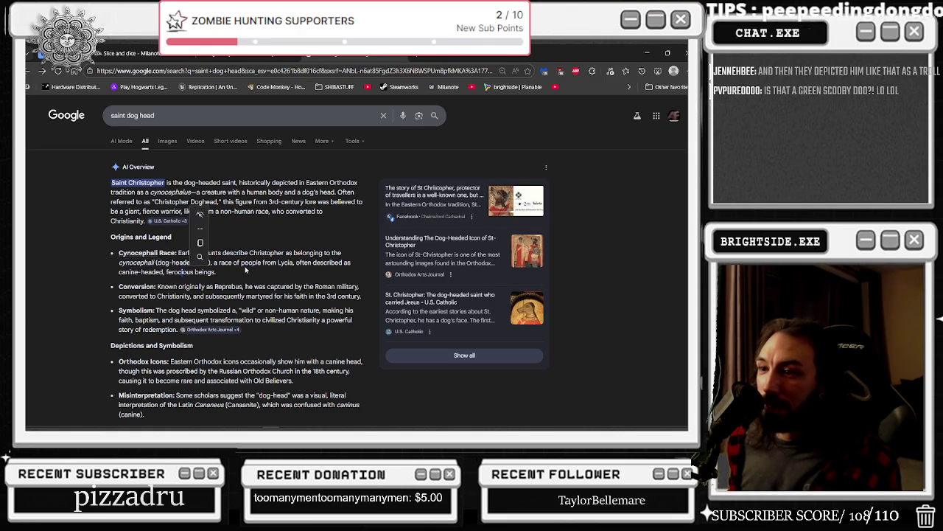
left_click_drag(252, 263, 297, 265)
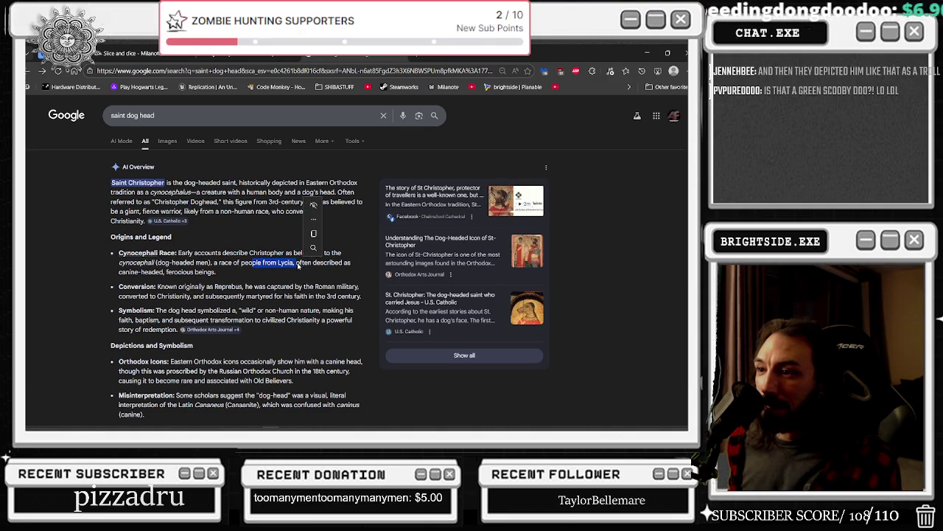
left_click_drag(216, 272, 171, 272)
left_click(208, 286)
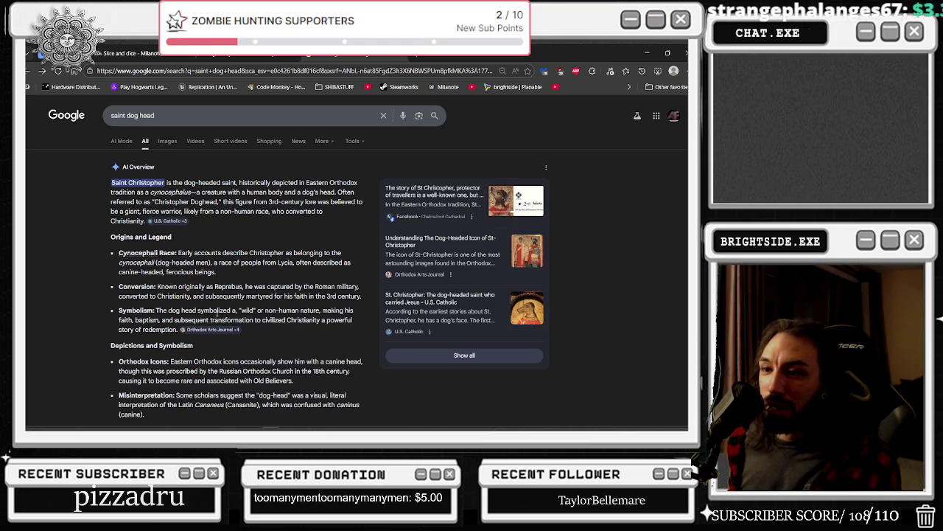
Step: Scroll down the results and open the Wikipedia article on Saint Christopher
scroll(141, 302, "down", 1)
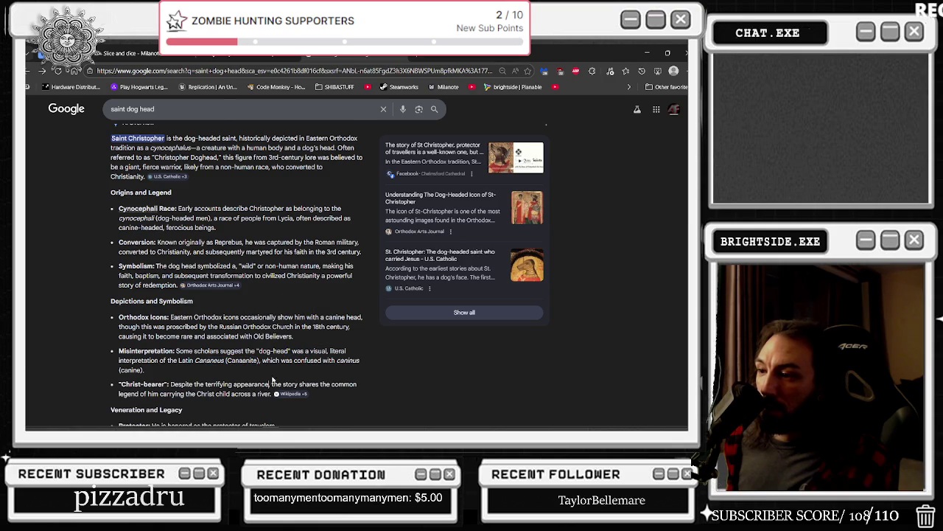
scroll(300, 359, "down", 1)
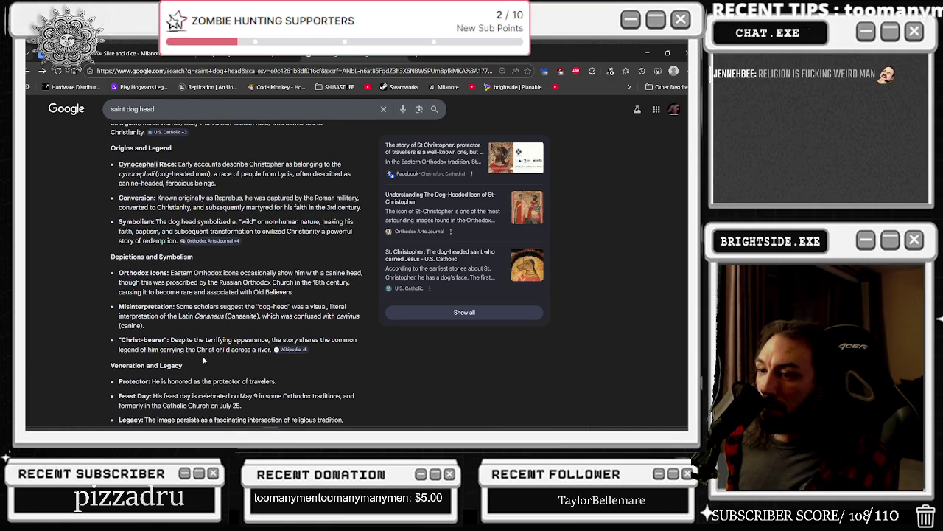
scroll(203, 356, "down", 2)
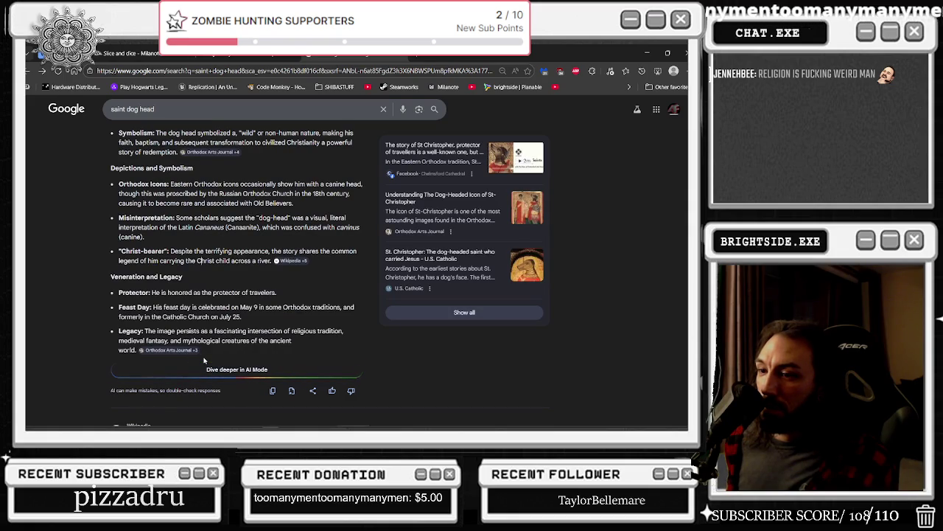
scroll(203, 360, "down", 1)
scroll(203, 359, "down", 2)
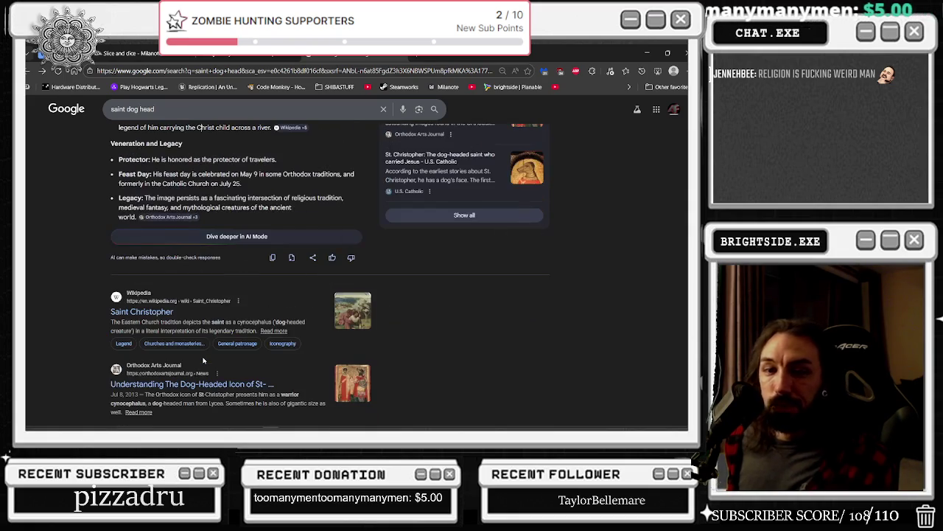
left_click(133, 312)
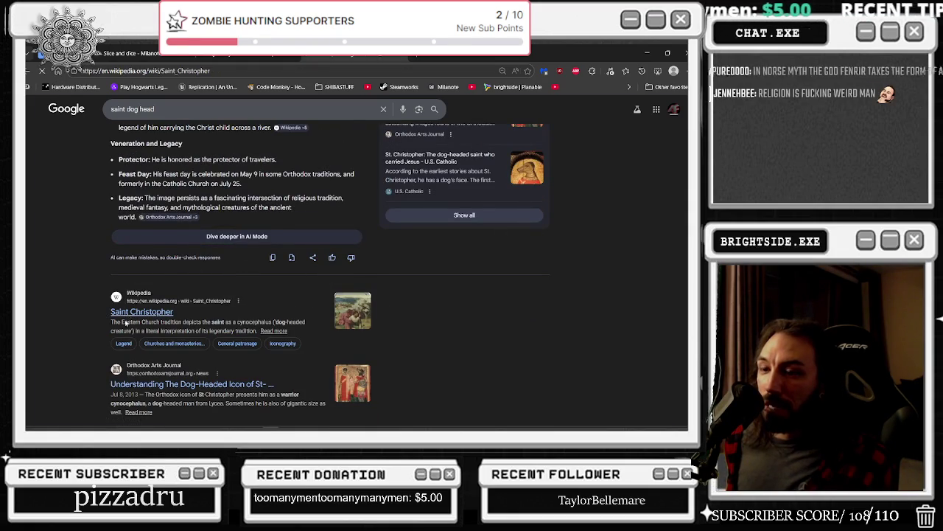
Step: Return from the Wikipedia article to the saint dog head results
scroll(485, 263, "down", 6)
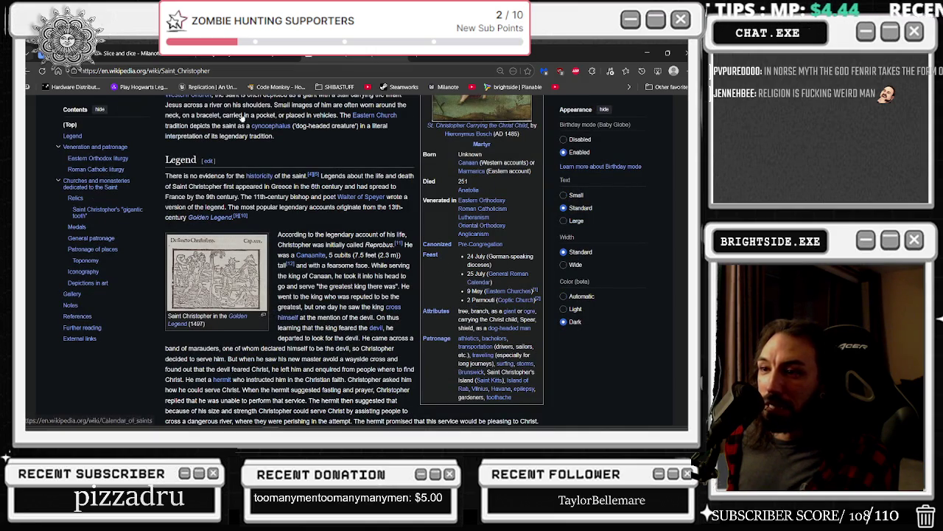
left_click(42, 71)
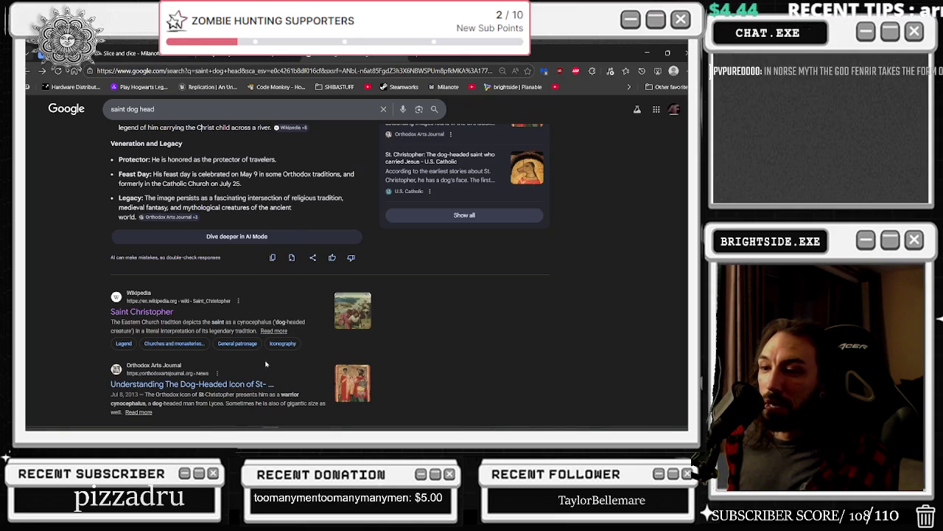
scroll(323, 358, "up", 5)
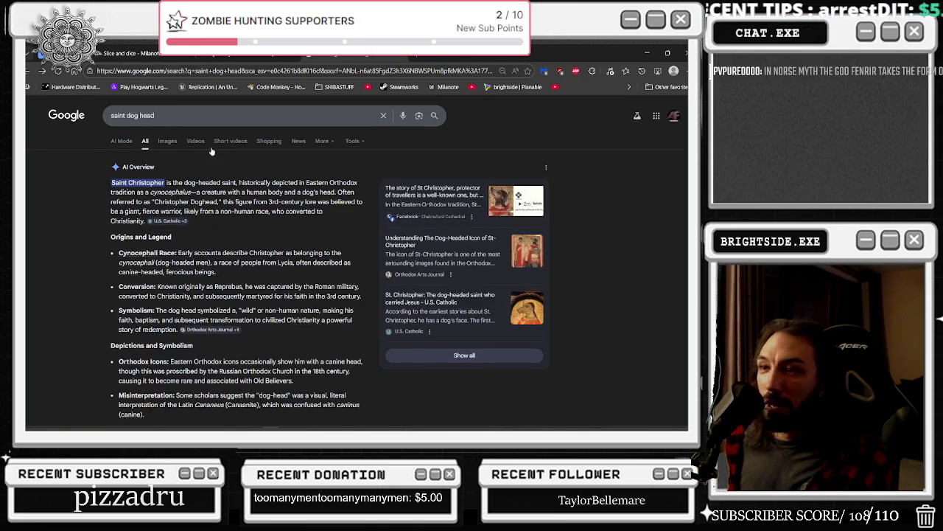
Step: Check the image results, go back to All results, and minimize the browser
left_click(167, 141)
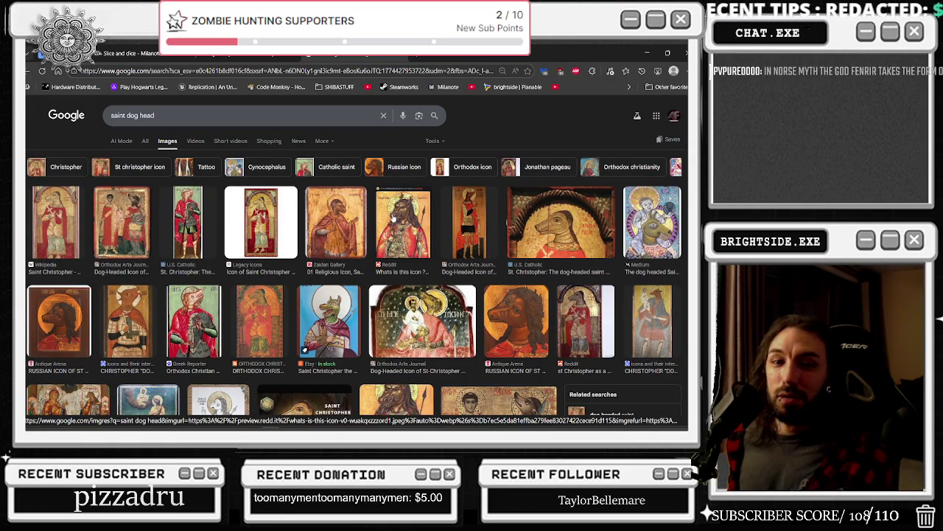
left_click(42, 71)
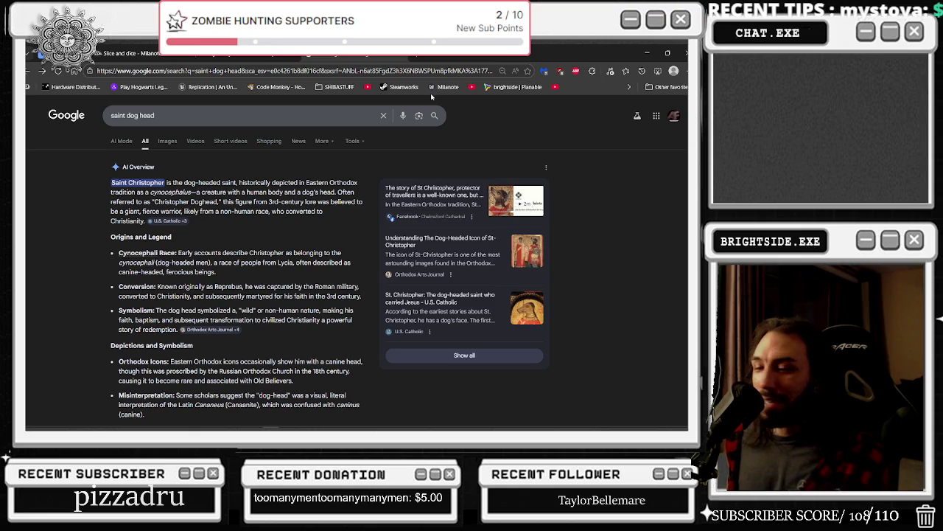
left_click(646, 52)
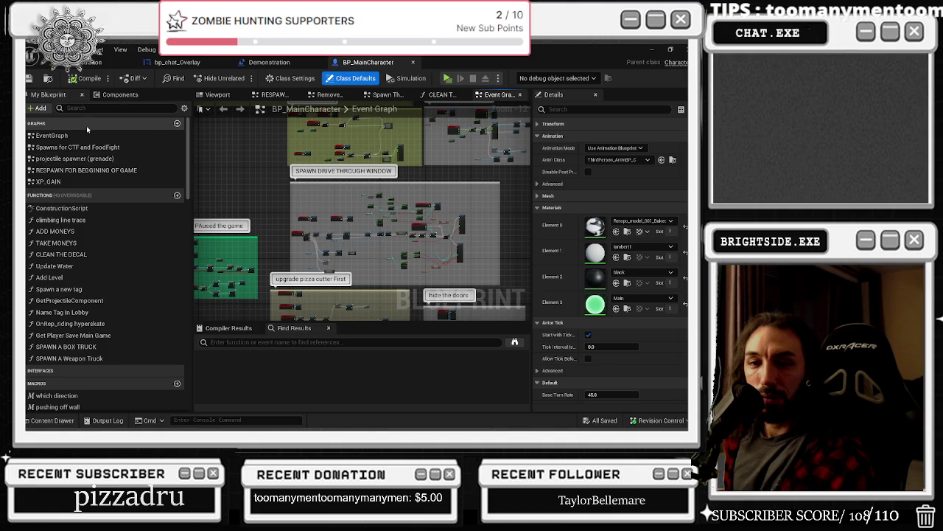
Step: Deselect Class Defaults, zoom into BP_MainCharacter's Event Graph and box-select a node cluster
left_click(275, 235)
scroll(274, 236, "up", 4)
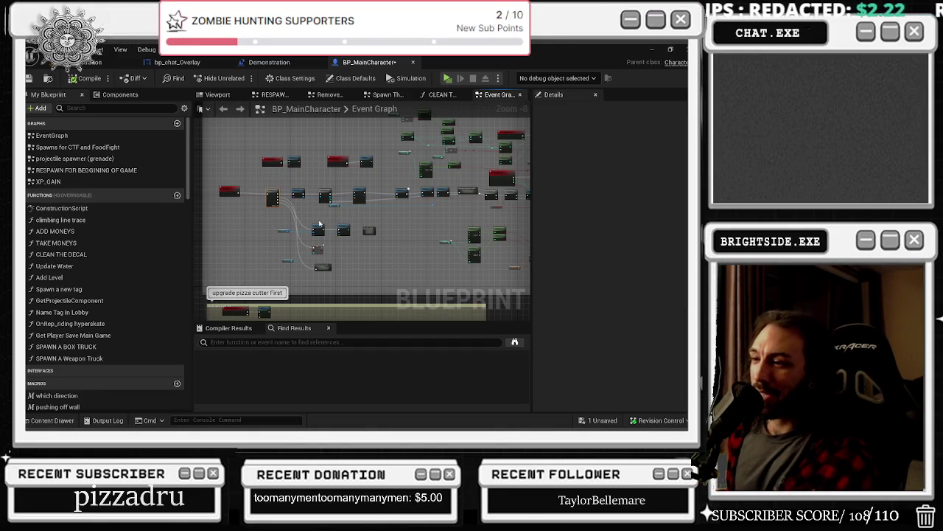
scroll(336, 252, "up", 1)
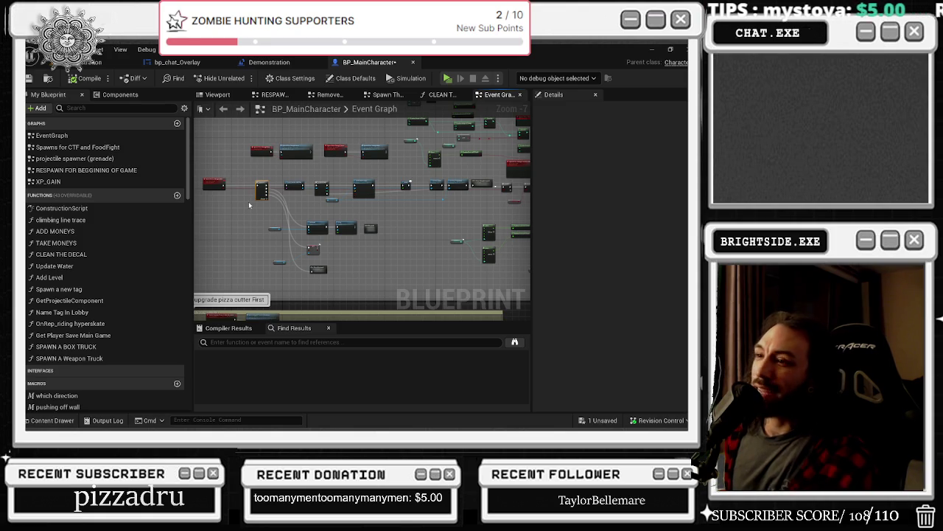
mouse_move(267, 232)
left_mouse_down()
mouse_move(368, 239)
mouse_move(406, 263)
mouse_move(305, 282)
left_mouse_up()
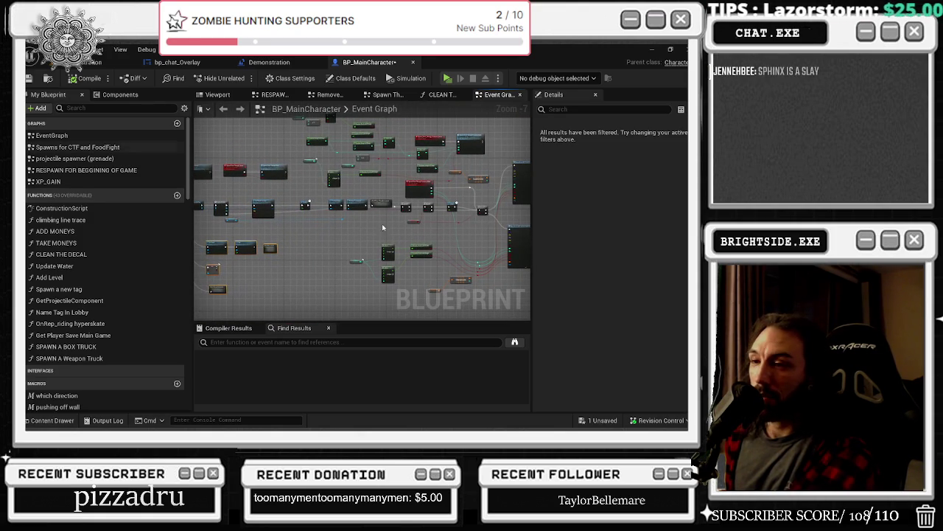
scroll(403, 238, "up", 2)
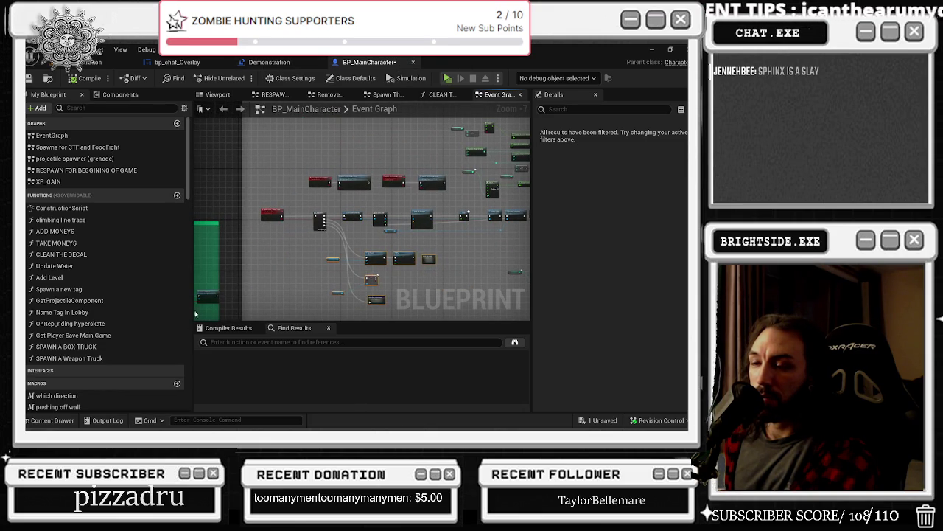
left_click(241, 341)
Step: Search the blueprint for 'respawn' and jump to the Create Widget result
type("dea")
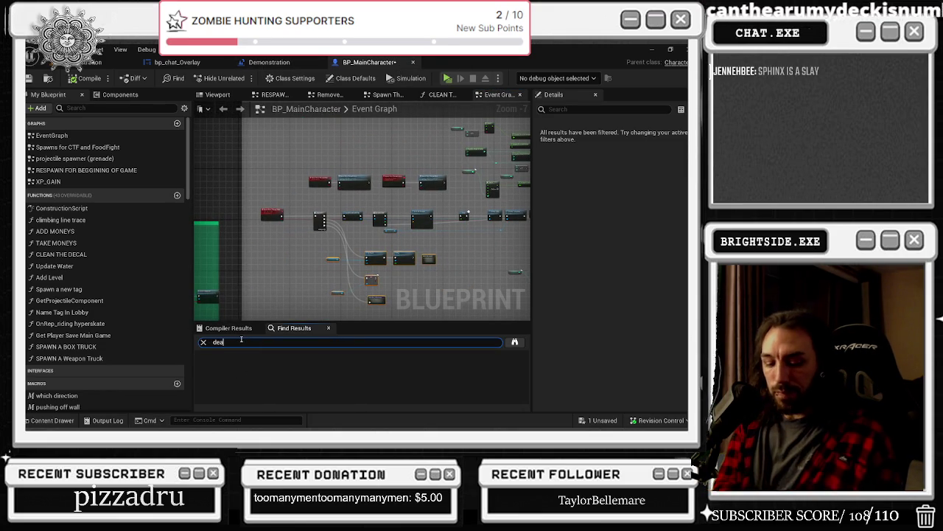
key("BackSpace")
key("BackSpace")
type("spawn")
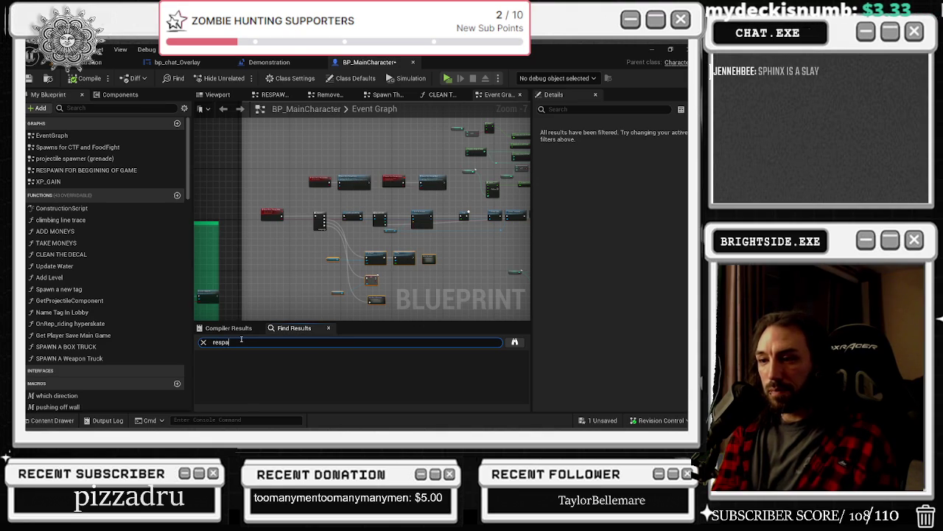
key("Return")
scroll(289, 389, "down", 2)
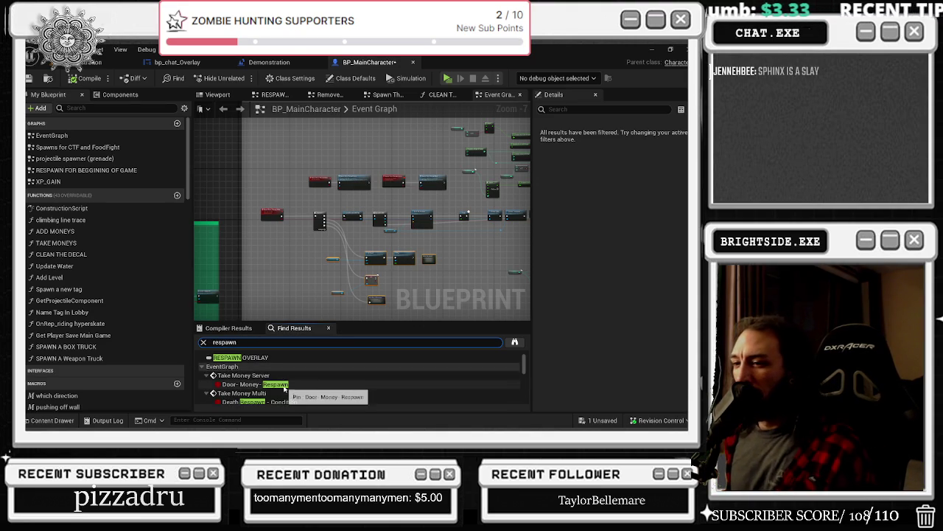
scroll(295, 380, "down", 2)
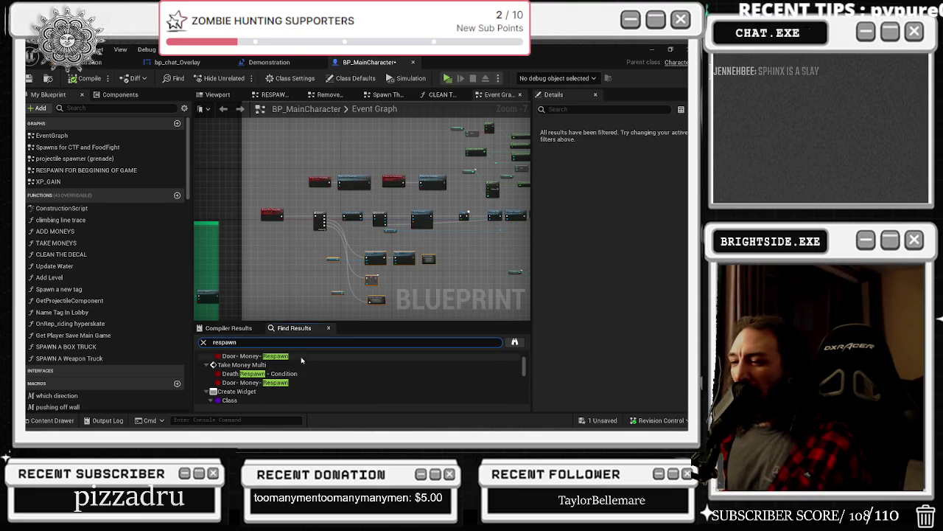
double_click(236, 363)
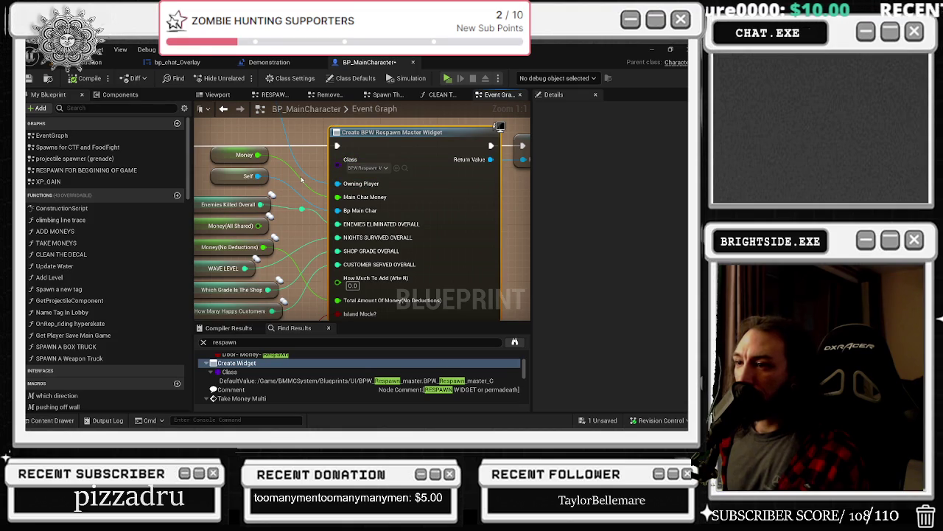
Step: Inspect the RESPAWN WIDGET comment box's branch nodes, then switch to the browser
mouse_move(306, 180)
left_mouse_down()
mouse_move(319, 177)
mouse_move(363, 206)
left_mouse_up()
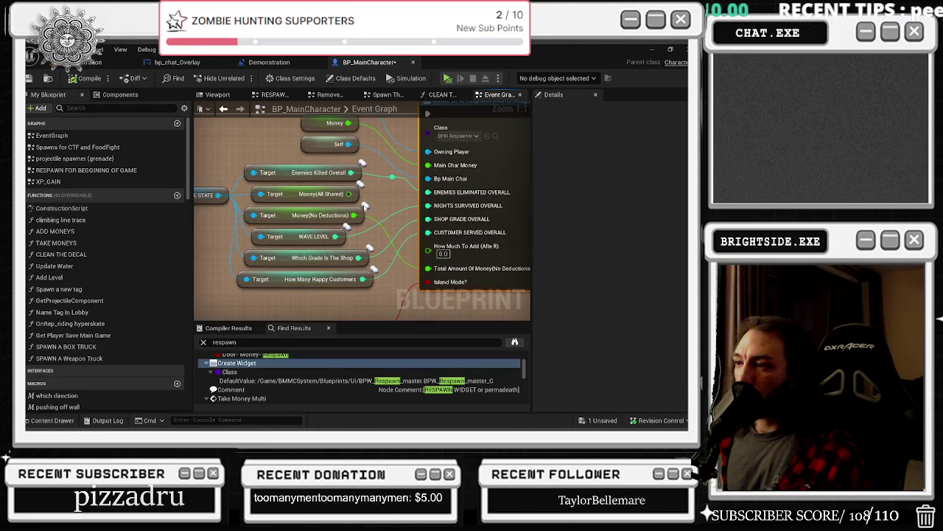
scroll(364, 207, "down", 6)
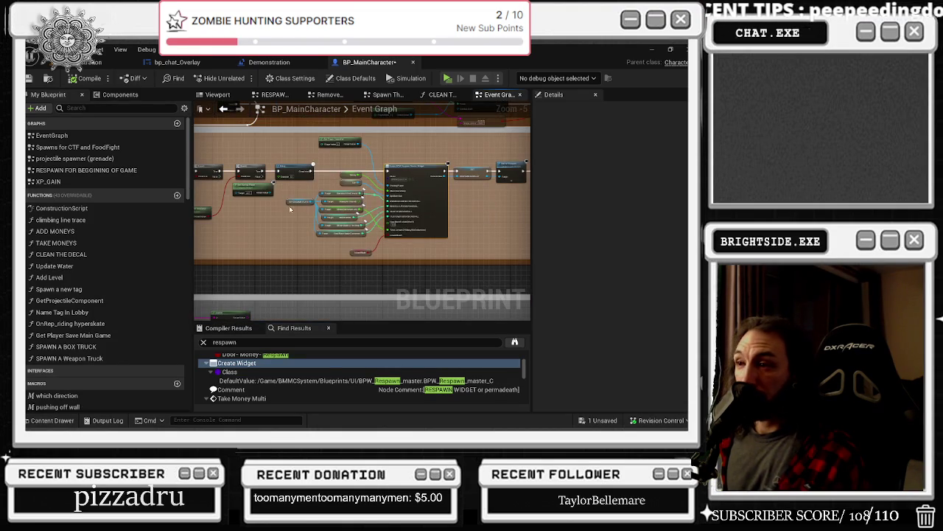
scroll(288, 208, "up", 2)
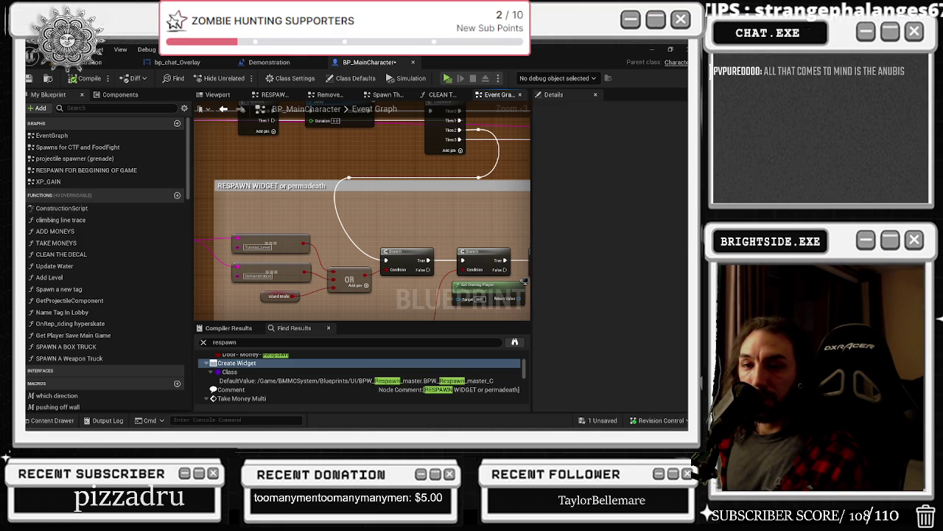
left_click_drag(272, 305, 204, 240)
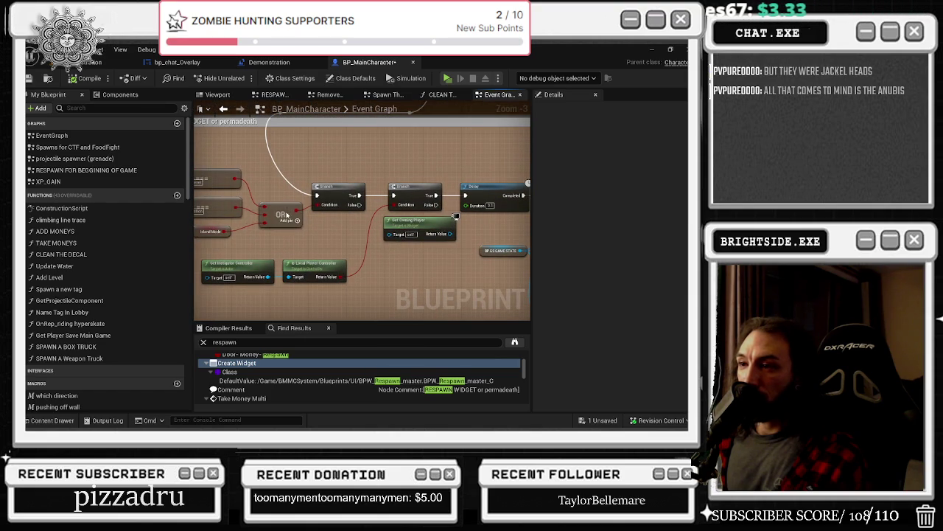
left_click_drag(287, 216, 288, 203)
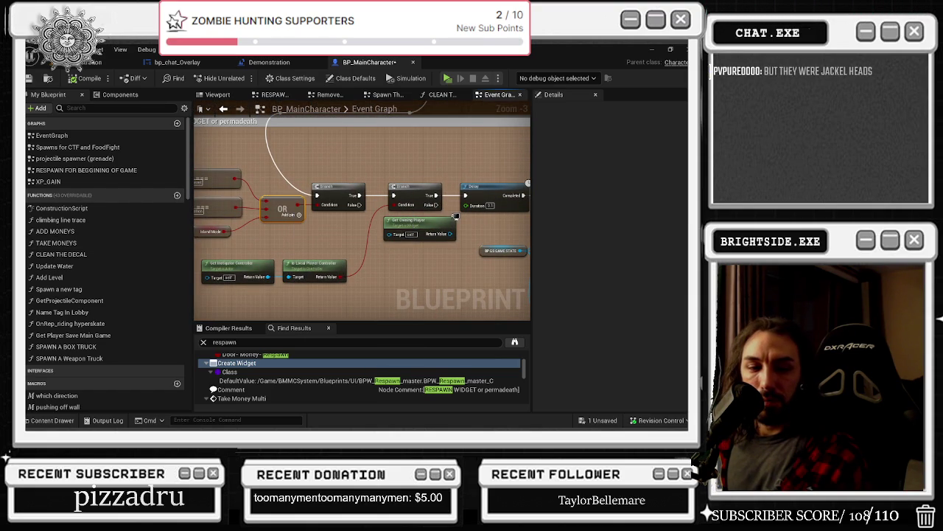
key("alt+Tab")
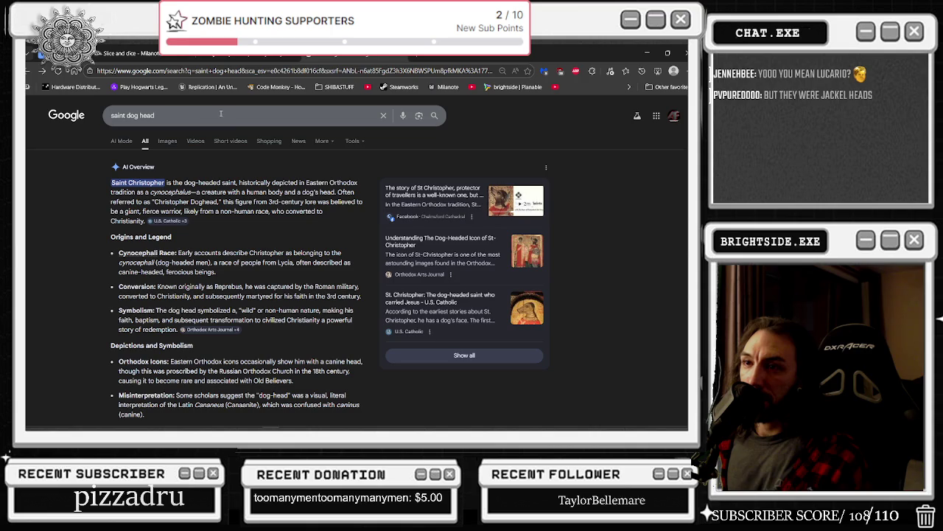
Step: Search Google for 'anubis', show its image results, and un-maximize the browser to reveal the editor
triple_click(220, 113)
type("anub")
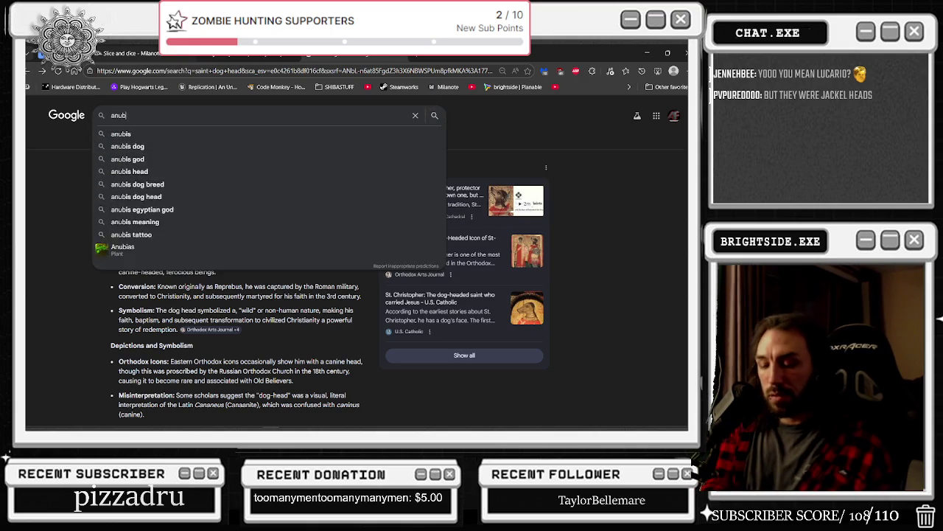
type("is")
key("Return")
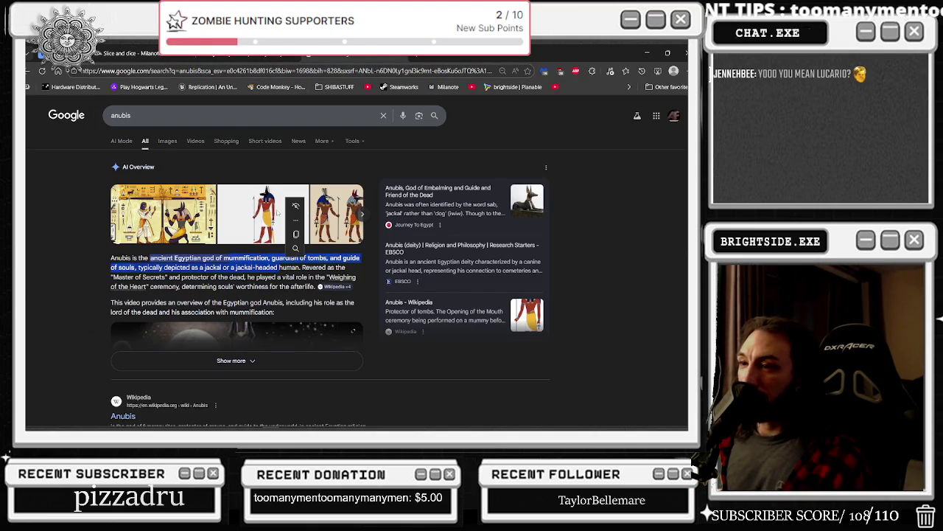
left_click(177, 140)
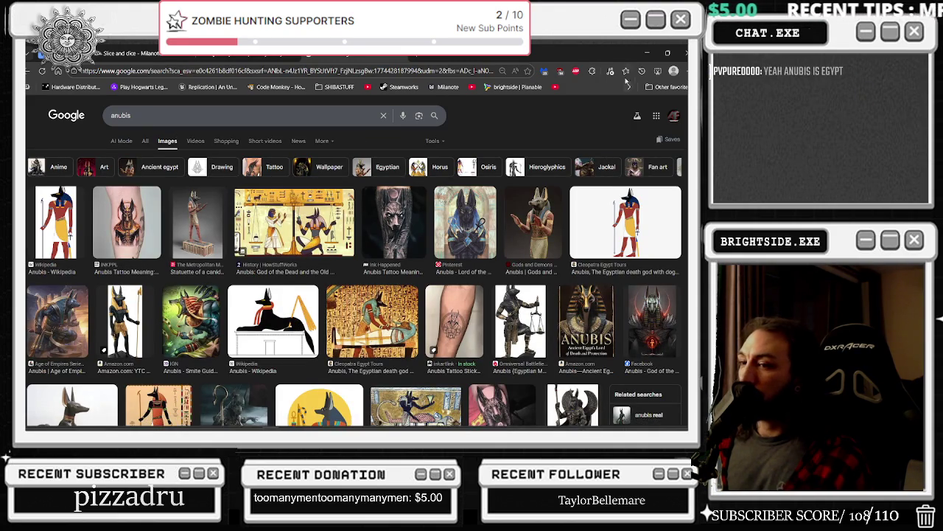
mouse_move(516, 53)
left_mouse_down()
mouse_move(435, 309)
mouse_move(455, 333)
left_mouse_up()
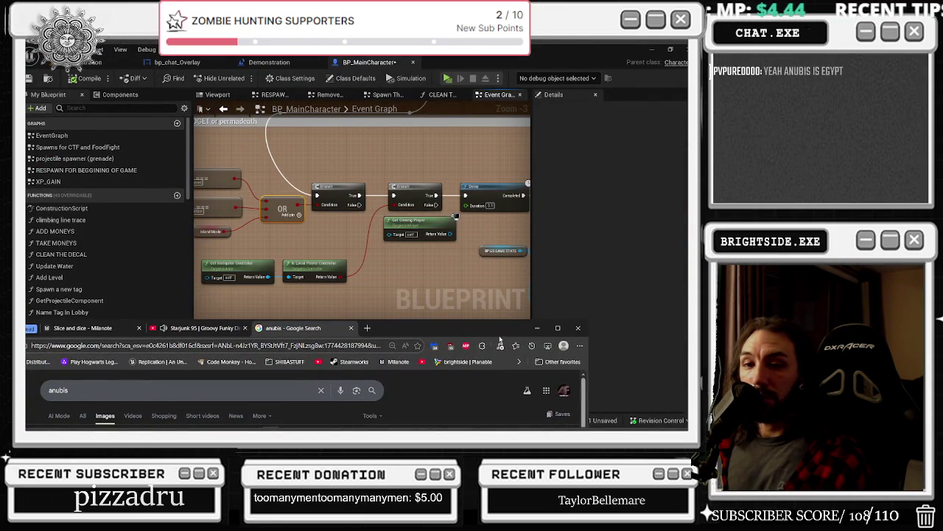
Step: Minimize the browser and jump to the Create Widget node in BP_MainCharacter's graph
left_click(537, 329)
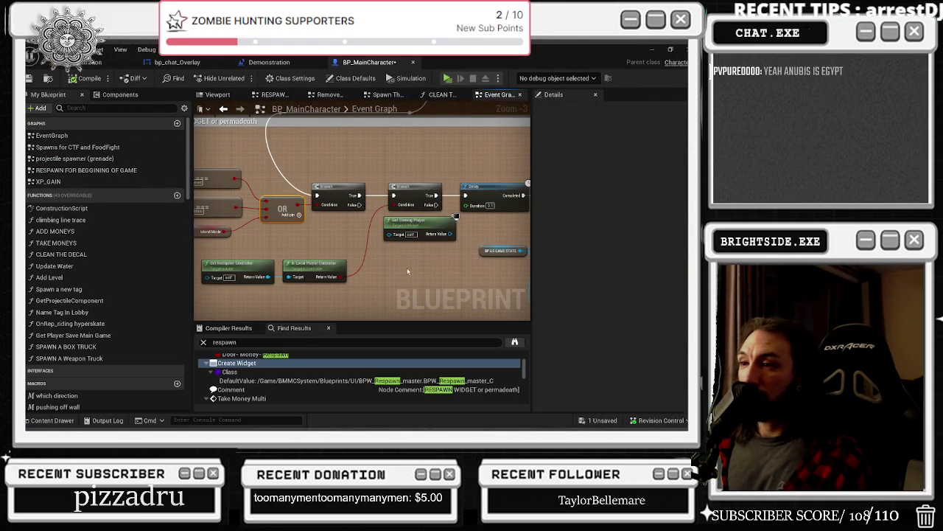
double_click(237, 362)
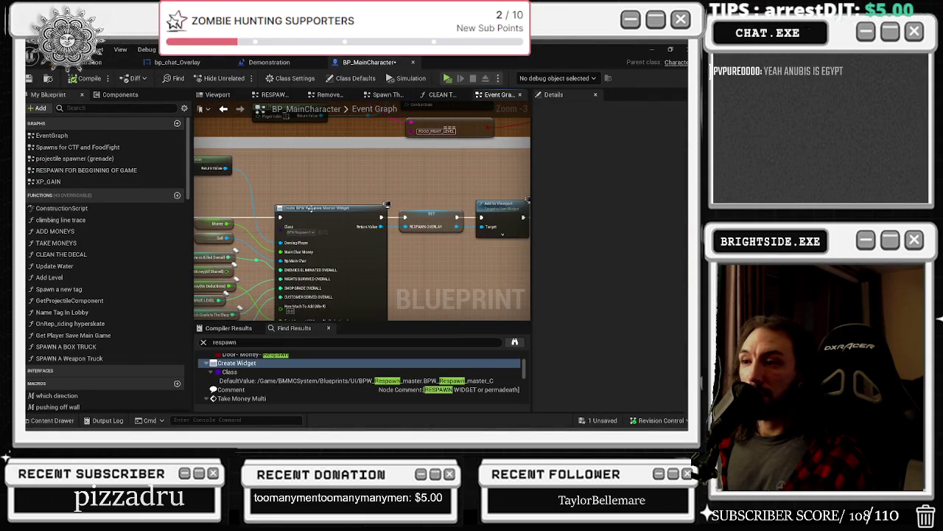
mouse_move(520, 178)
left_mouse_down()
mouse_move(405, 184)
mouse_move(312, 155)
mouse_move(530, 171)
mouse_move(442, 191)
mouse_move(366, 230)
mouse_move(351, 225)
left_mouse_up()
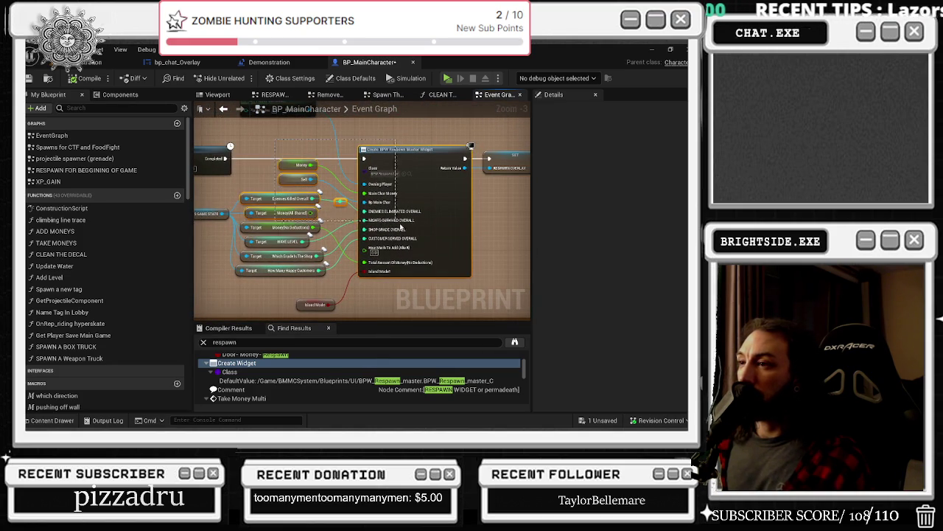
Step: Pan and zoom along the respawn chain through Branch, Delay, IsValid and Remove from Parent
left_click_drag(292, 145, 424, 194)
scroll(351, 190, "up", 2)
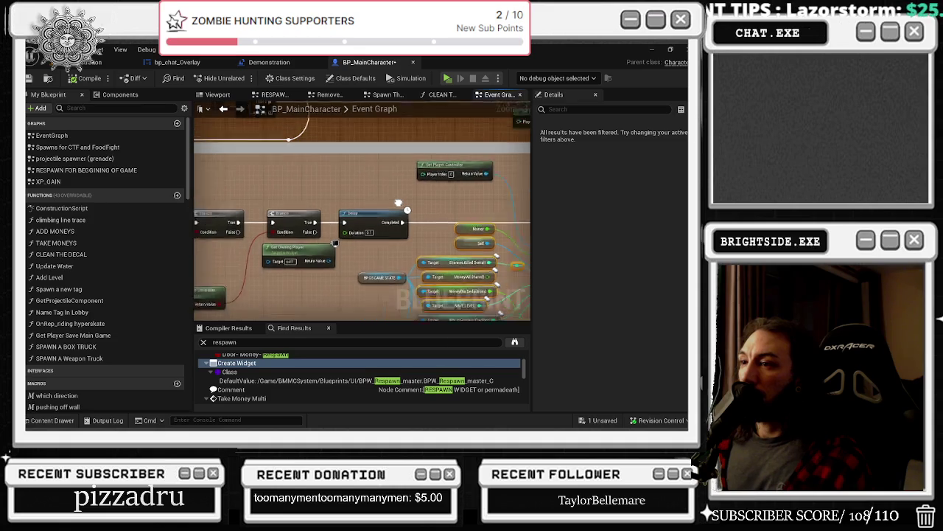
mouse_move(442, 266)
left_mouse_down()
mouse_move(509, 311)
mouse_move(494, 243)
mouse_move(516, 235)
mouse_move(516, 244)
mouse_move(552, 248)
left_mouse_up()
scroll(393, 165, "up", 4)
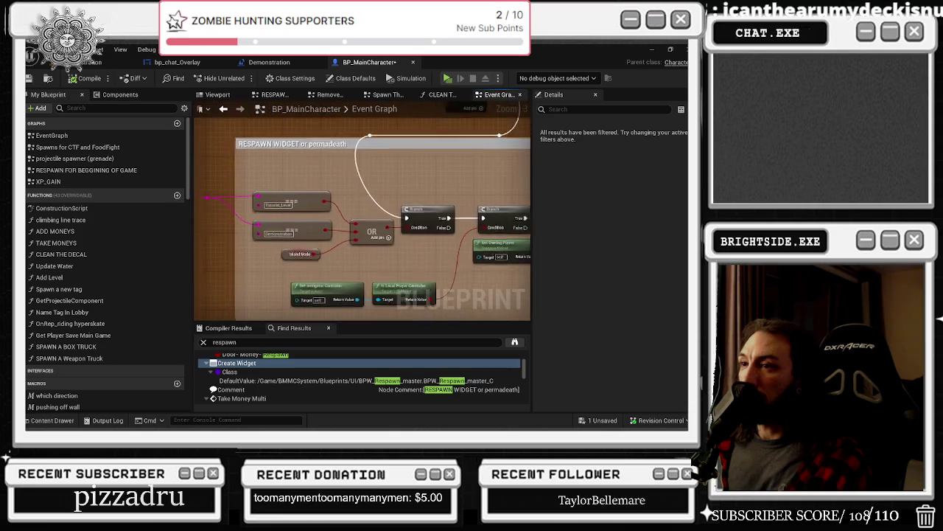
left_click_drag(442, 236, 376, 242)
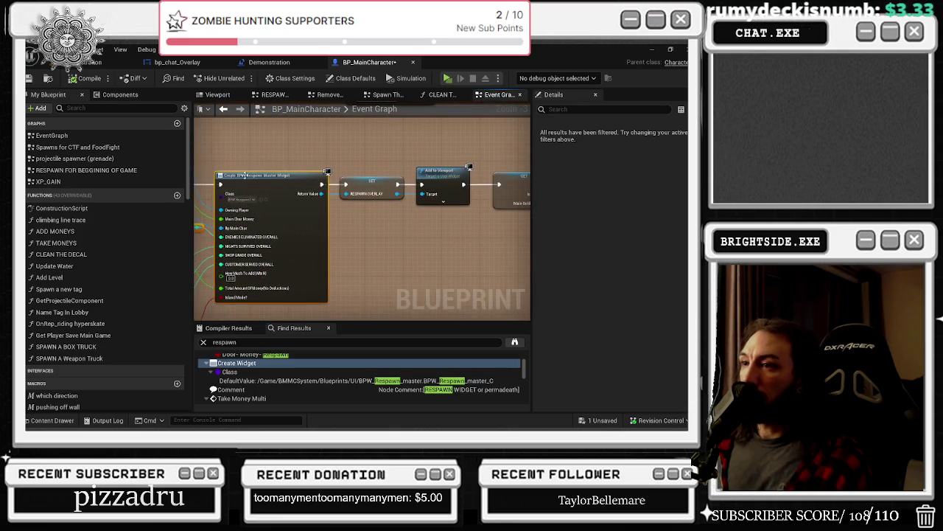
scroll(324, 155, "down", 2)
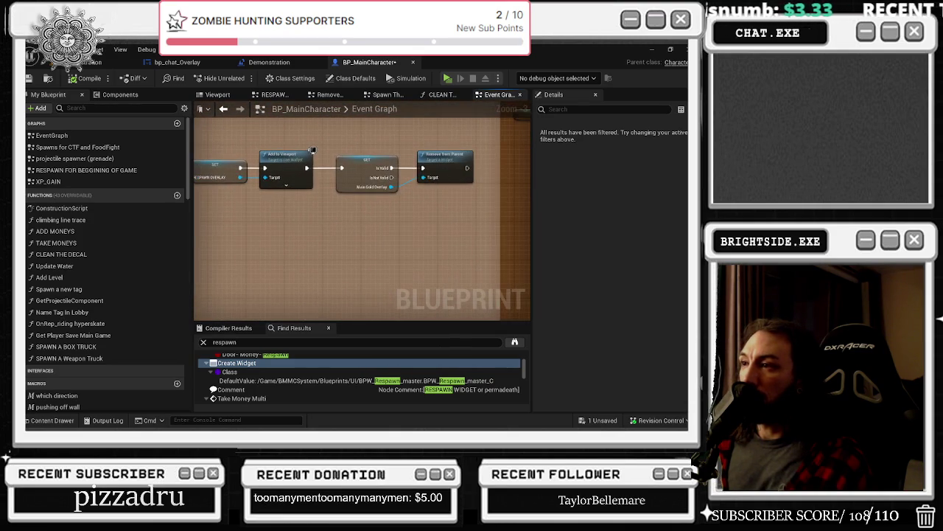
mouse_move(195, 147)
left_mouse_down()
mouse_move(238, 177)
mouse_move(346, 118)
mouse_move(368, 124)
left_mouse_up()
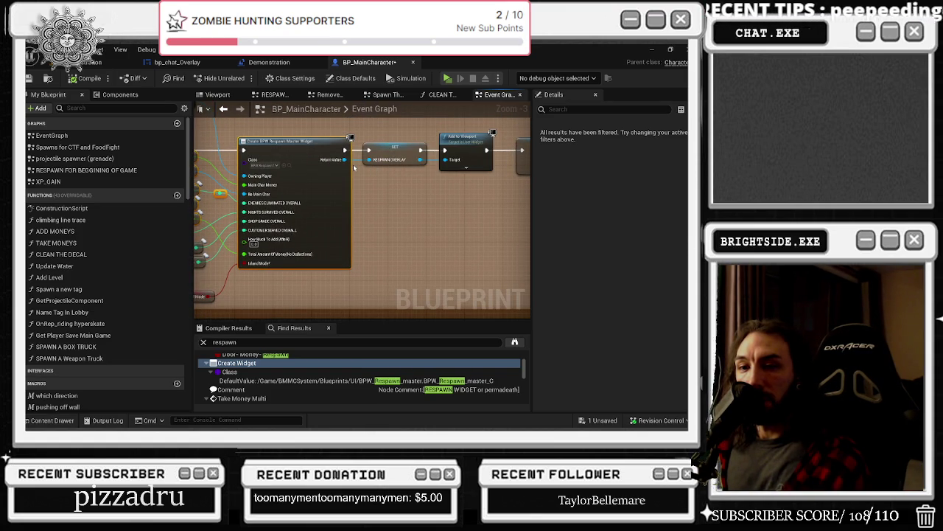
left_click_drag(305, 205, 291, 225)
scroll(291, 225, "down", 2)
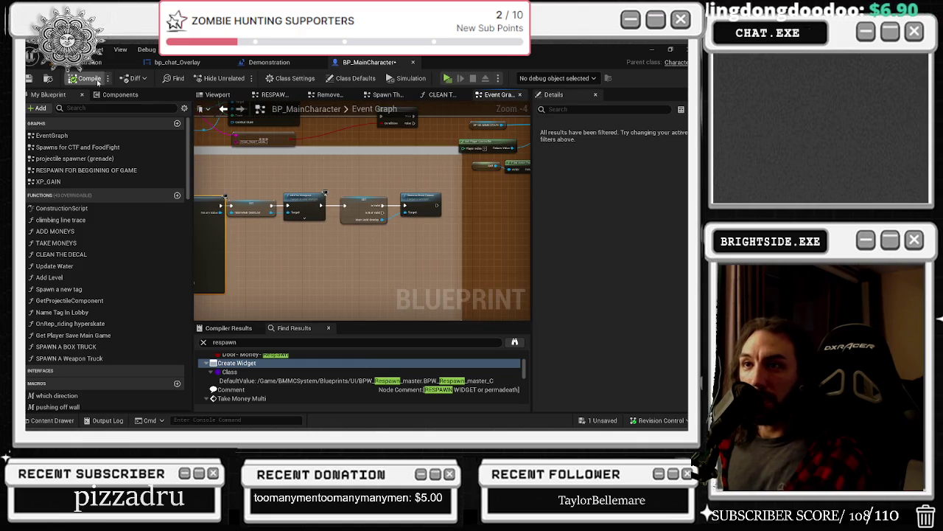
left_click(262, 63)
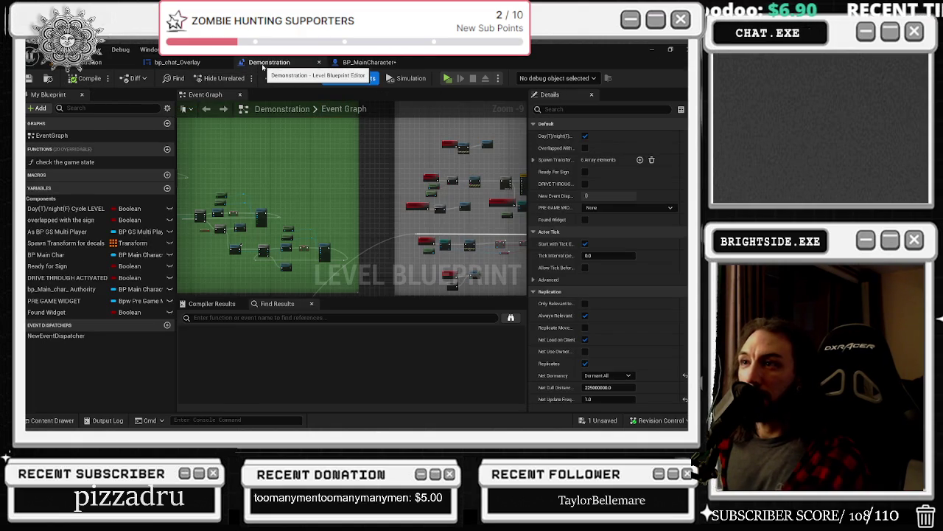
left_click(176, 62)
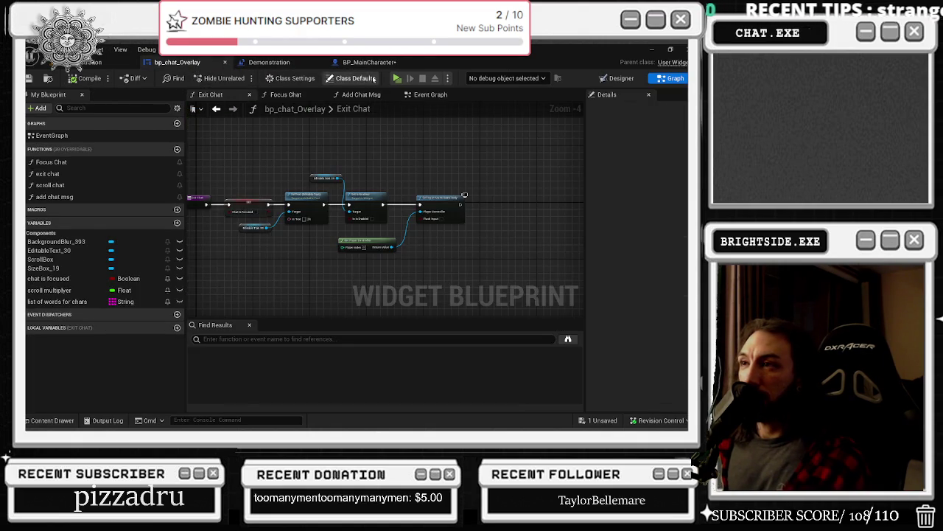
left_click(369, 62)
left_click(176, 62)
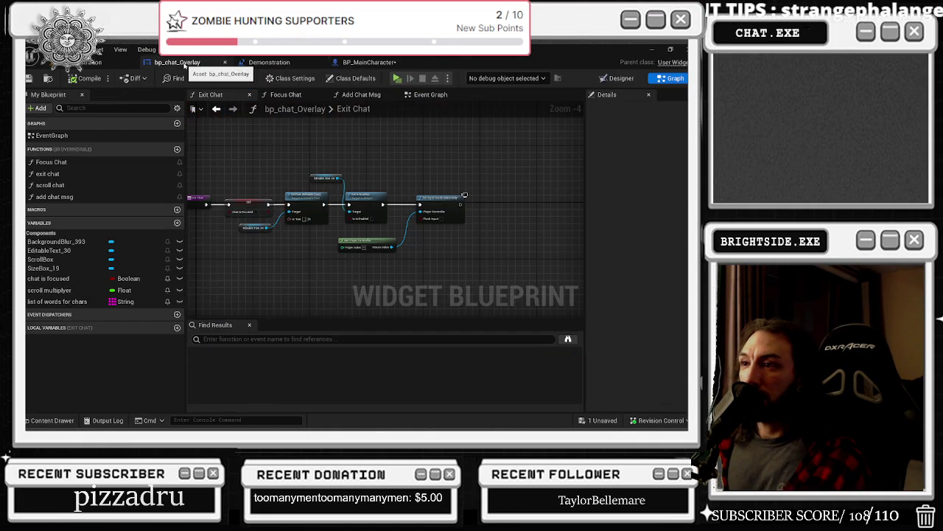
left_click(367, 63)
left_click(177, 62)
left_click(373, 62)
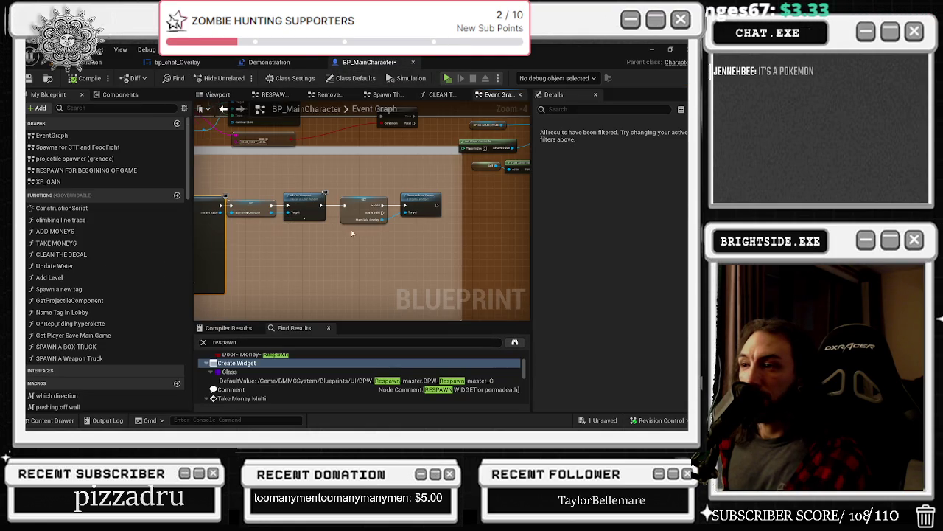
Step: Frame the Create BPW Respawn Master Widget comment box in the graph, then return to the browser
scroll(354, 214, "down", 5)
left_click_drag(353, 200, 416, 265)
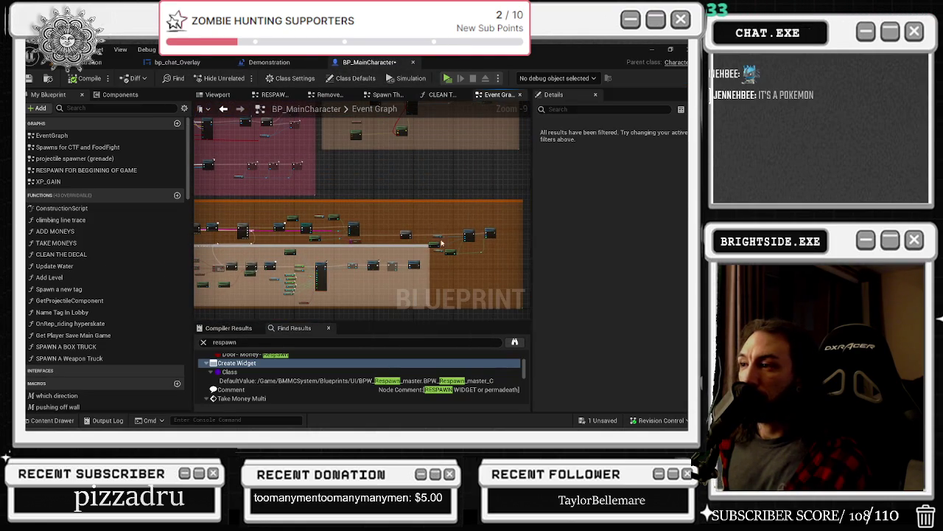
left_click_drag(502, 235, 492, 219)
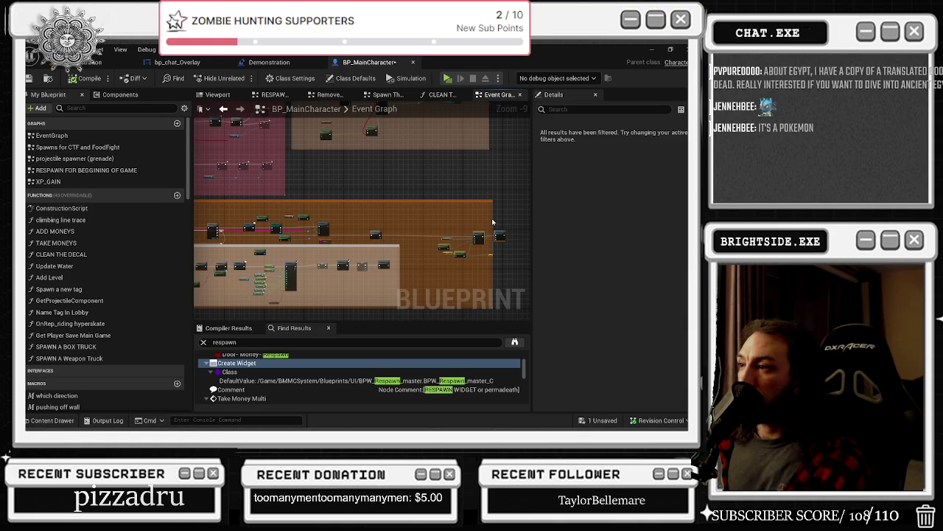
scroll(429, 267, "up", 4)
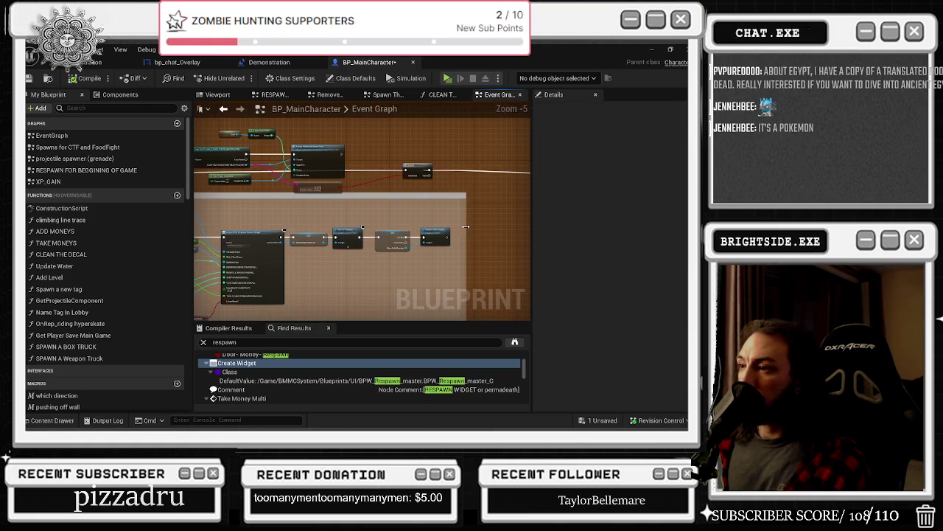
left_click_drag(467, 230, 534, 224)
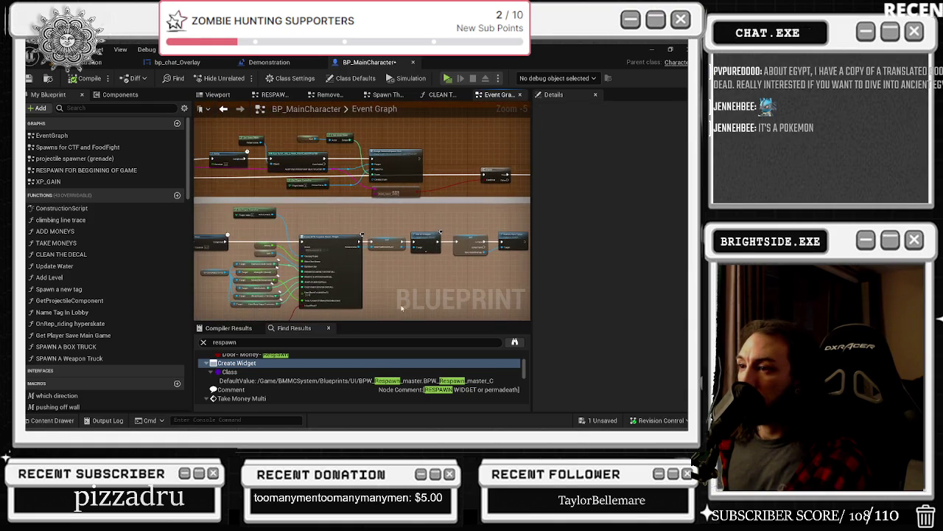
mouse_move(362, 276)
left_mouse_down()
mouse_move(421, 218)
mouse_move(464, 206)
mouse_move(493, 214)
left_mouse_up()
scroll(421, 219, "up", 1)
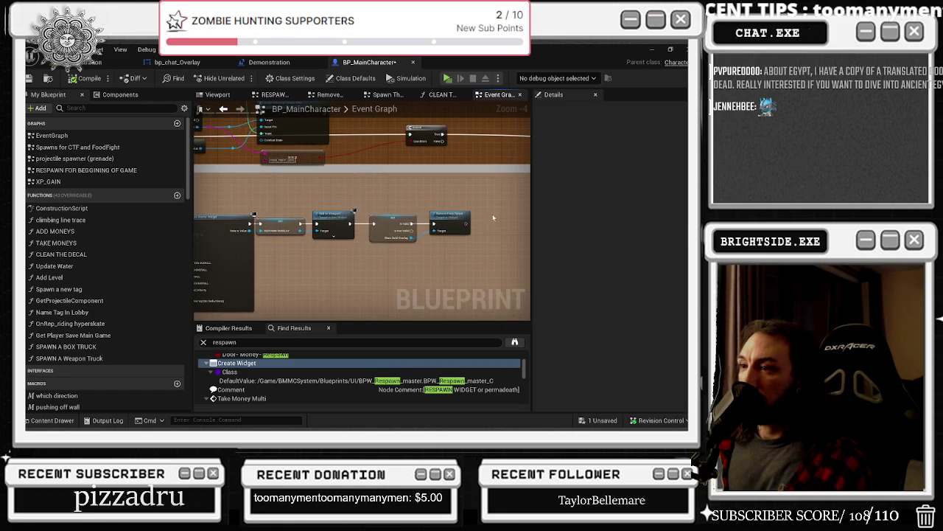
scroll(343, 213, "up", 2)
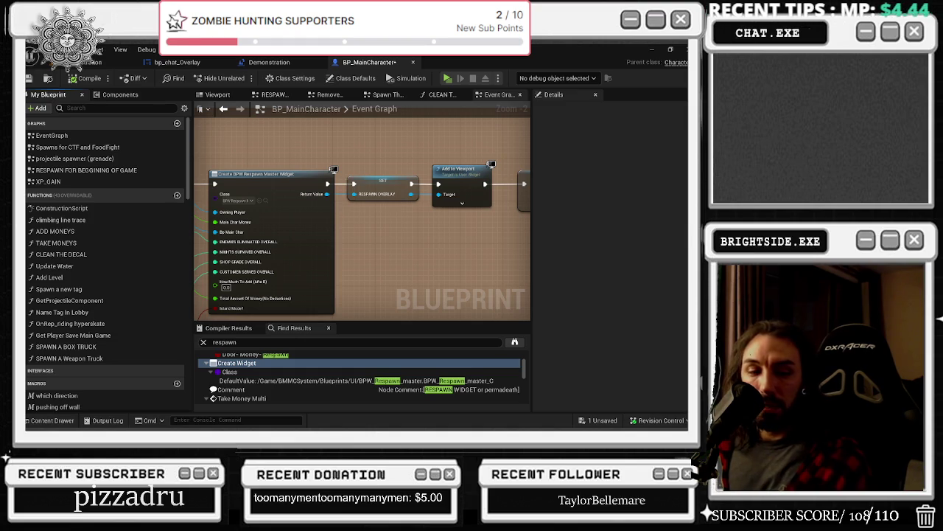
key("alt+Tab")
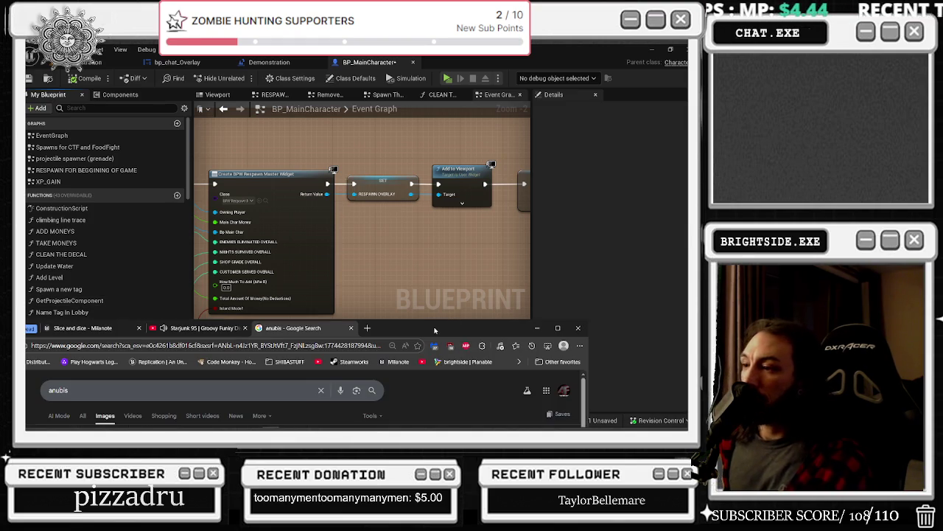
key("alt+Tab")
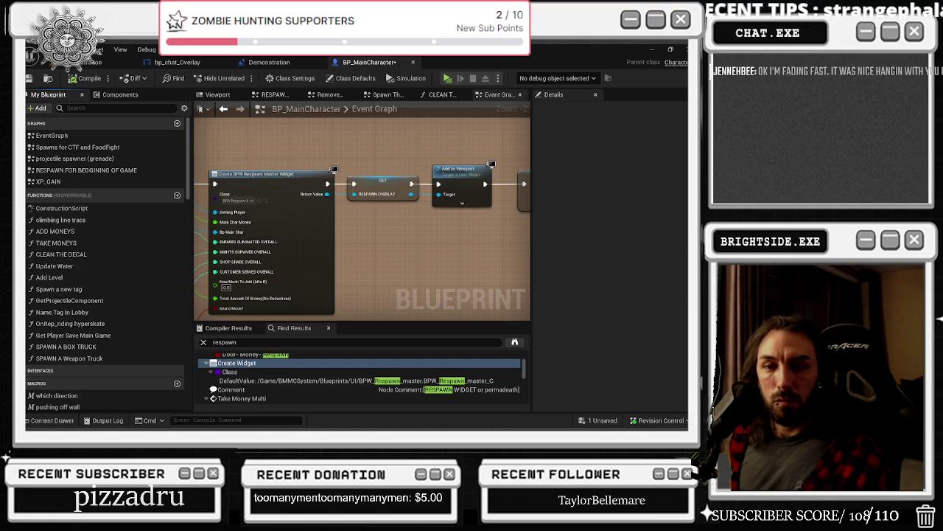
key("alt+Tab")
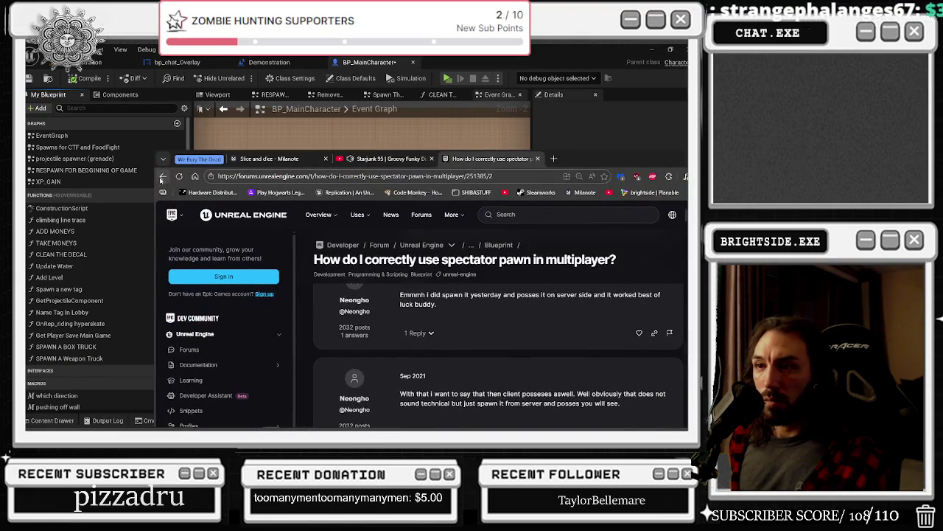
Step: Go back to the spectator pawn results, filter to Videos, and open 'How to Create a Spectator Cam in Unreal Engine 5'
left_click_drag(162, 180, 95, 83)
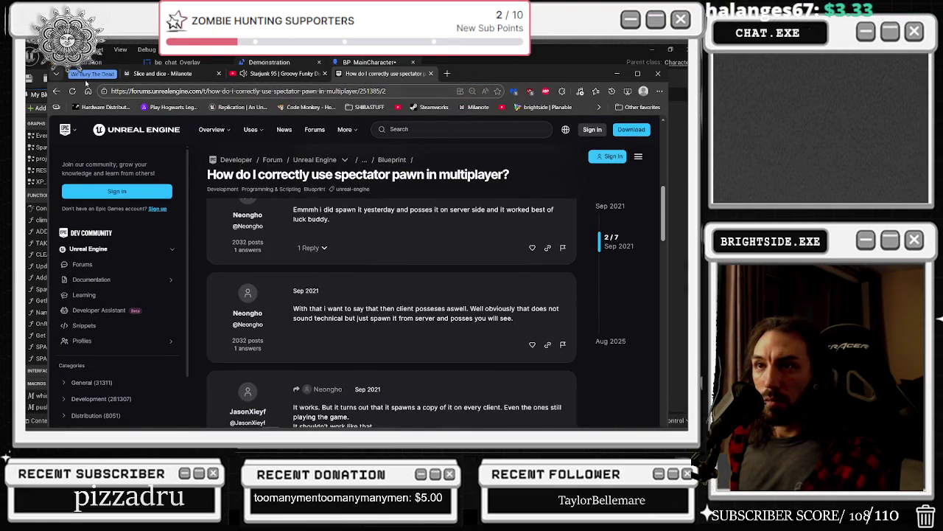
left_click(56, 90)
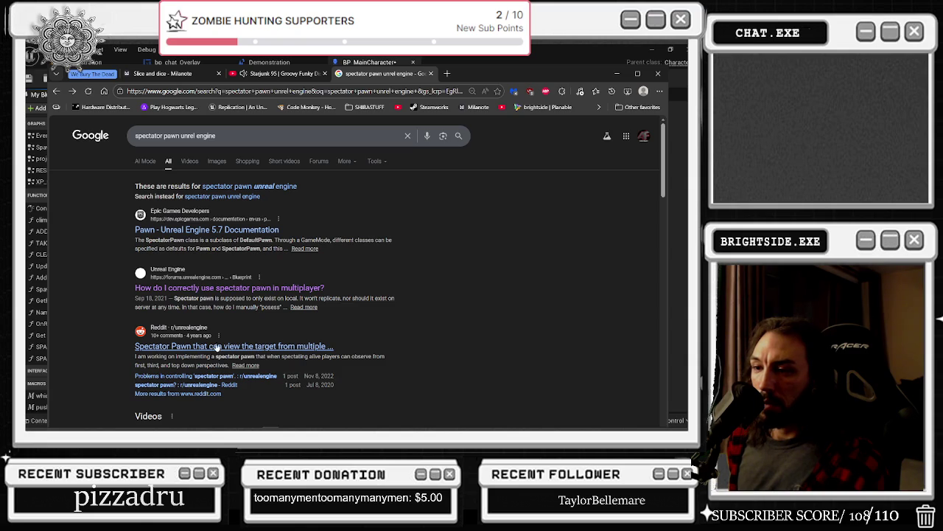
left_click(188, 161)
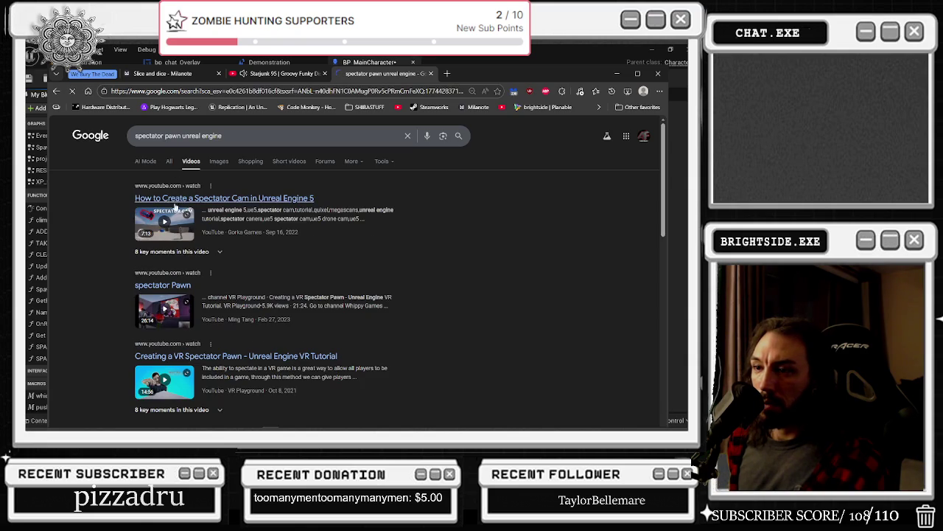
left_click(248, 199)
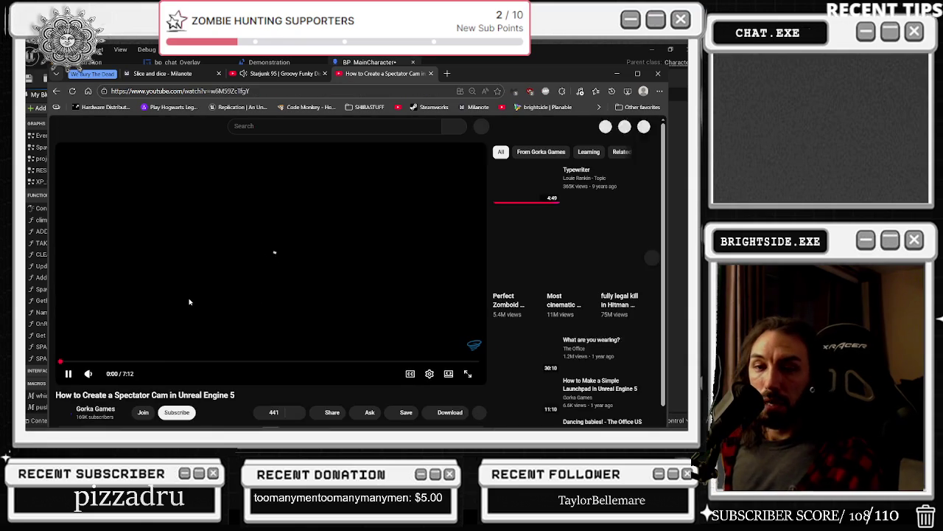
Step: Scrub the tutorial ahead to the Create Player Camera chapter at about 2:24
left_click(100, 361)
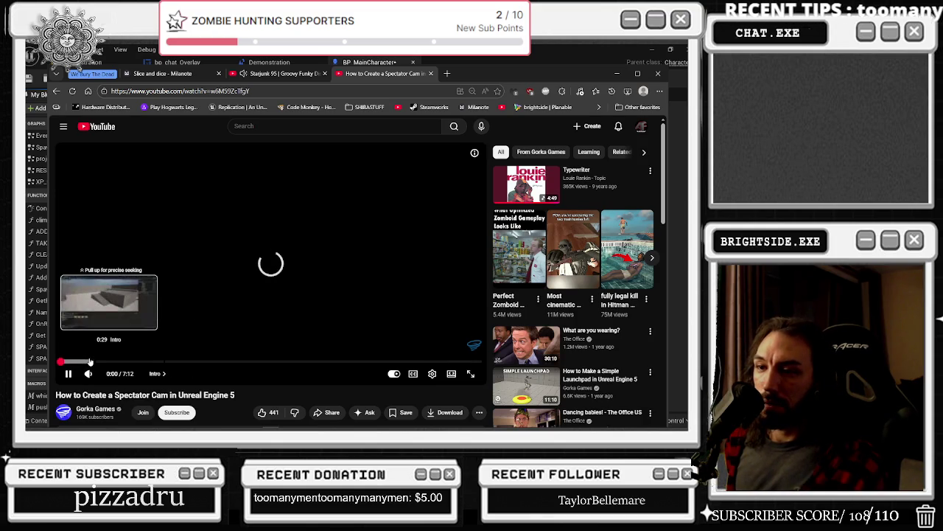
left_click_drag(100, 361, 112, 360)
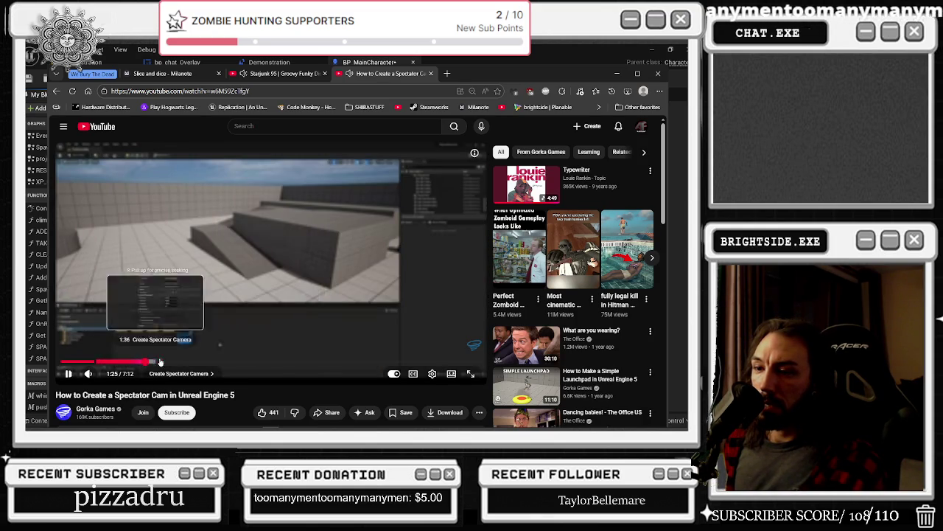
left_click(145, 362)
left_click_drag(172, 361, 211, 361)
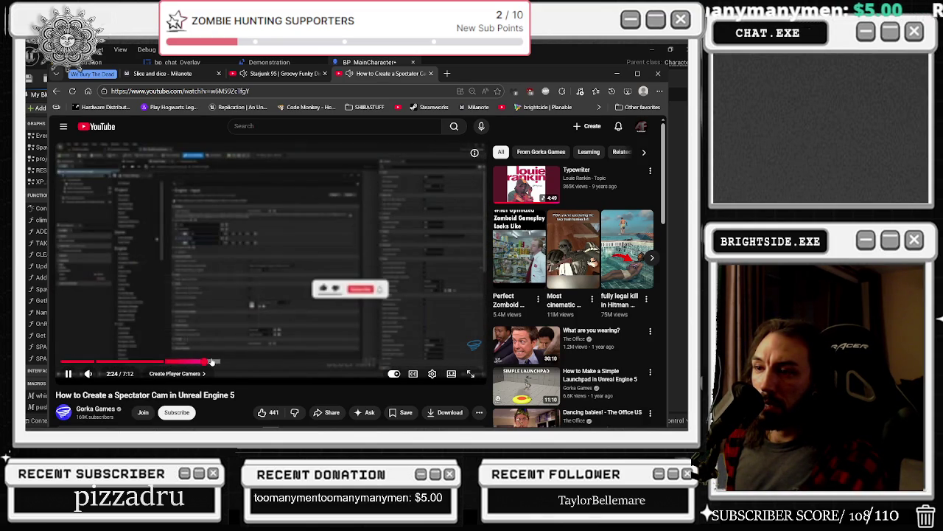
Step: Pick a different resolution under Settings > Quality, toggle playback, and maximize the browser
left_click(235, 361)
left_click(432, 374)
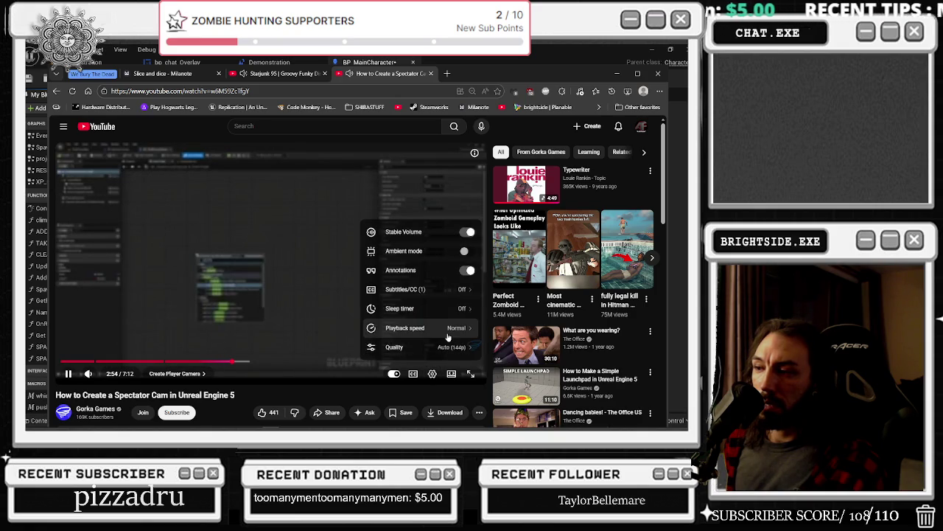
left_click(435, 328)
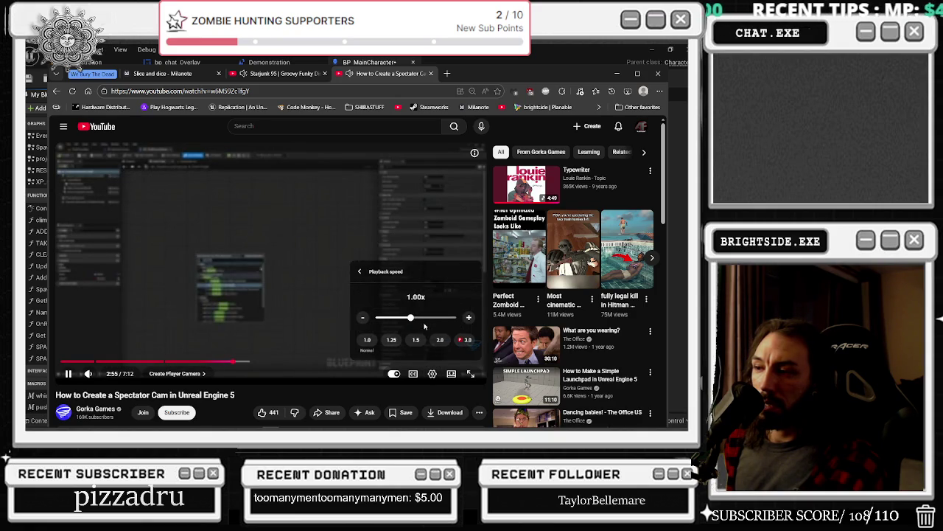
left_click(433, 374)
left_click(434, 375)
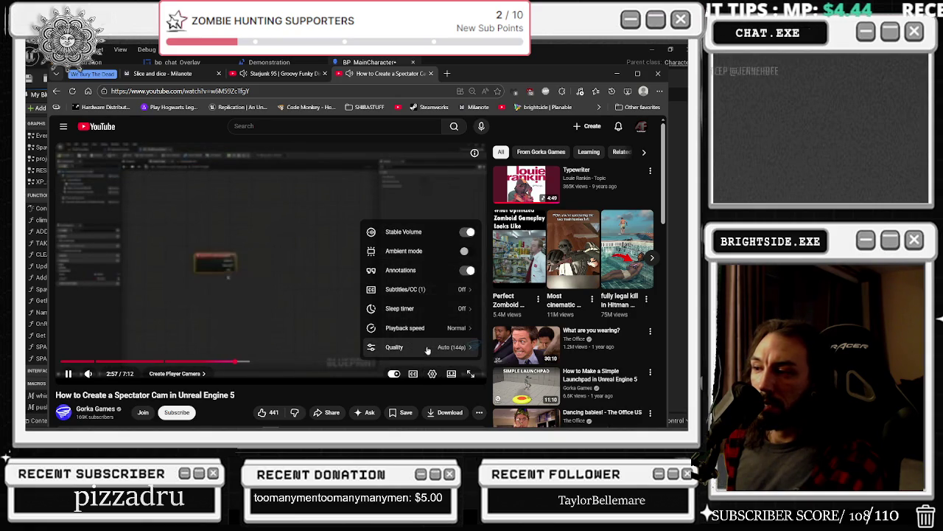
left_click(420, 347)
left_click(413, 271)
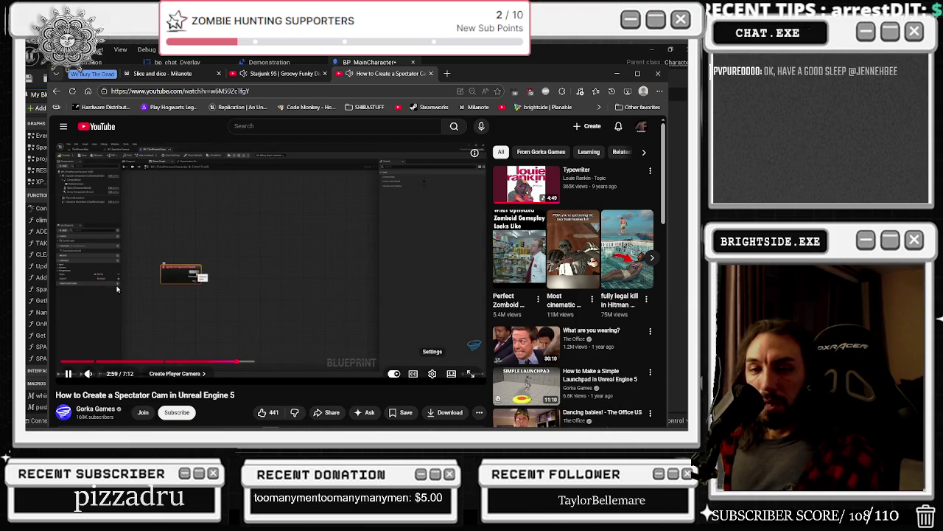
left_click(240, 305)
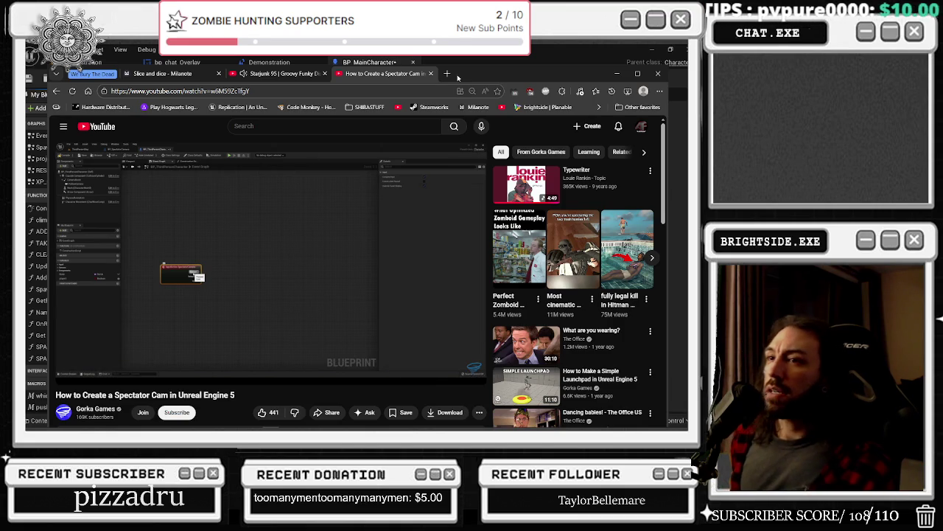
left_click(636, 73)
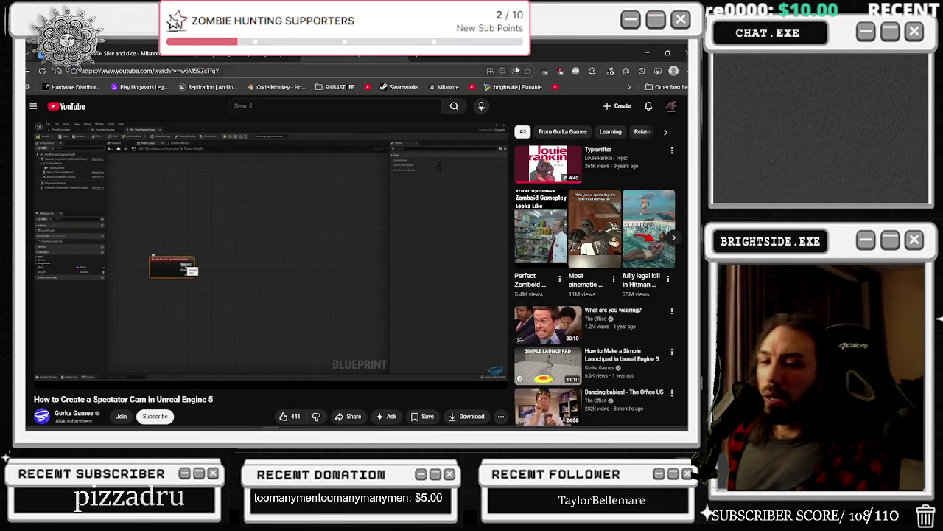
Step: Seek the tutorial to its spectator camera part, then return to Unreal and list the bp_main assets
left_click(229, 307)
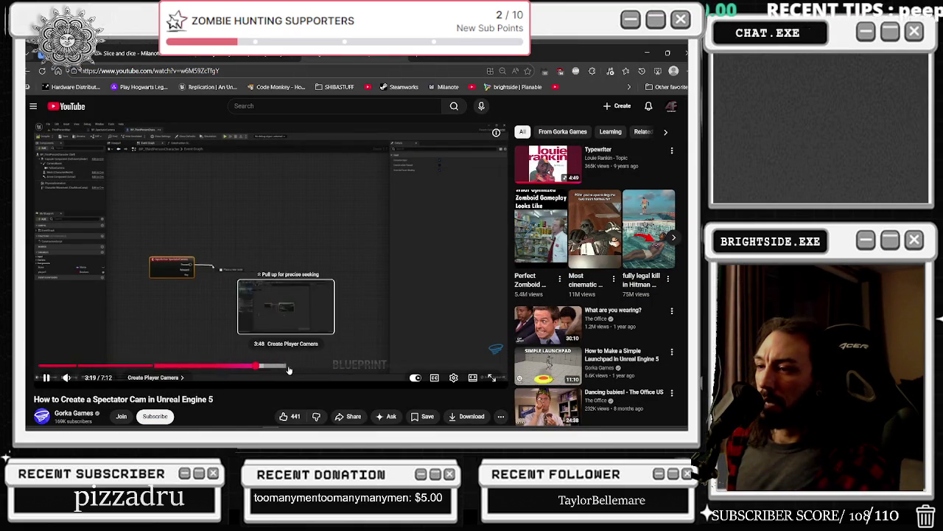
left_click(332, 372)
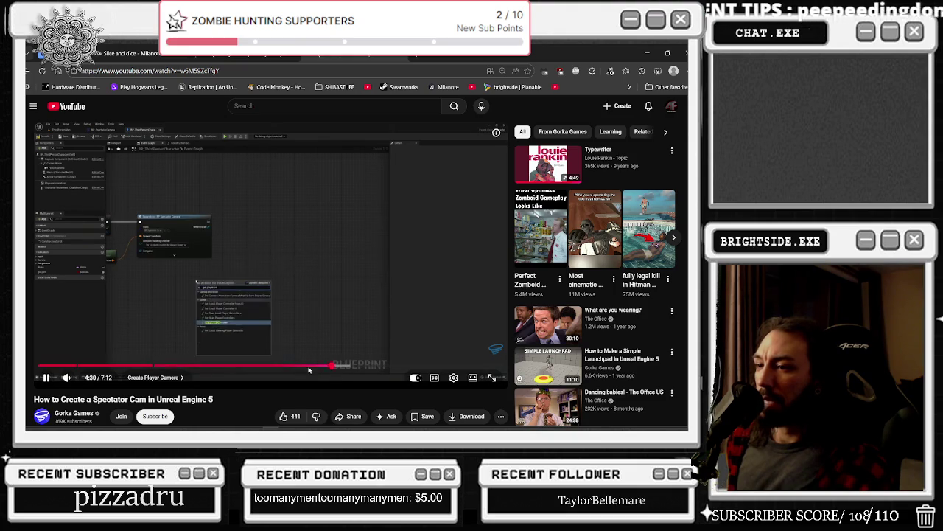
left_click(151, 366)
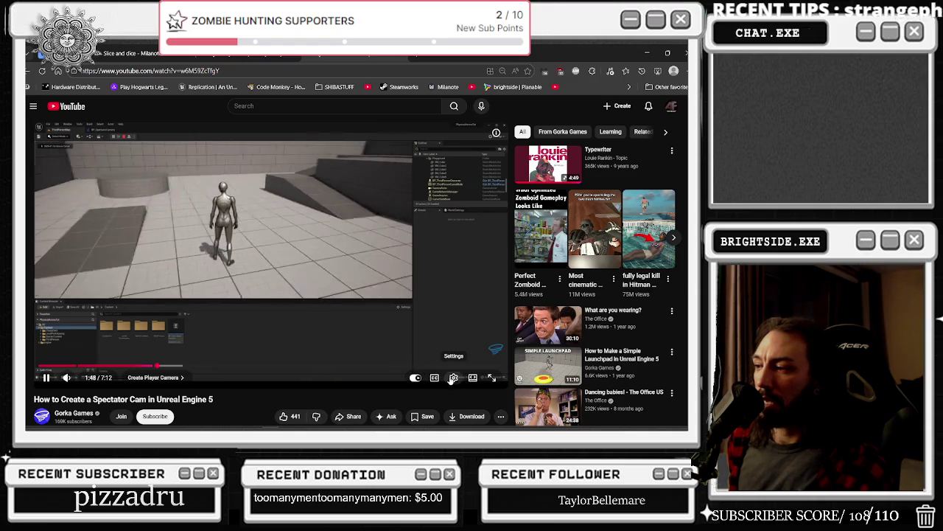
left_click(143, 366)
key("k")
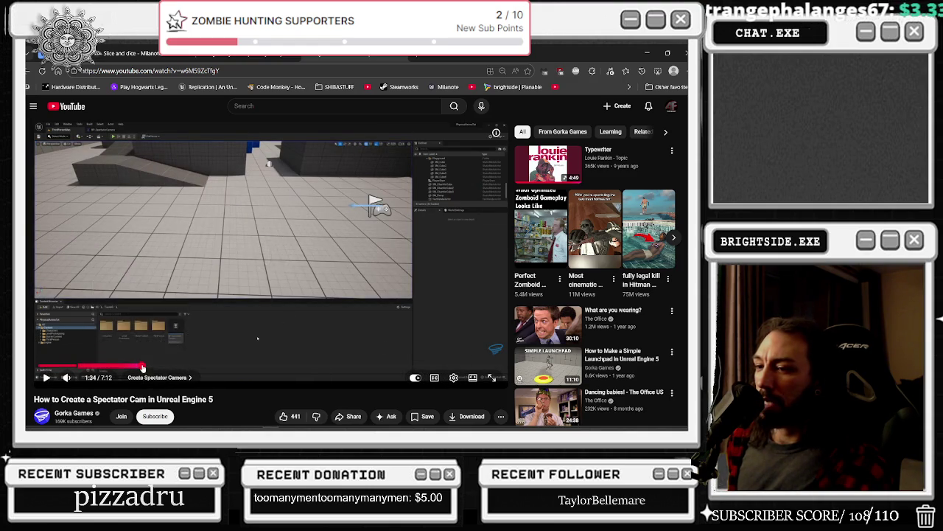
mouse_move(143, 366)
left_mouse_down()
mouse_move(67, 366)
mouse_move(100, 365)
left_mouse_up()
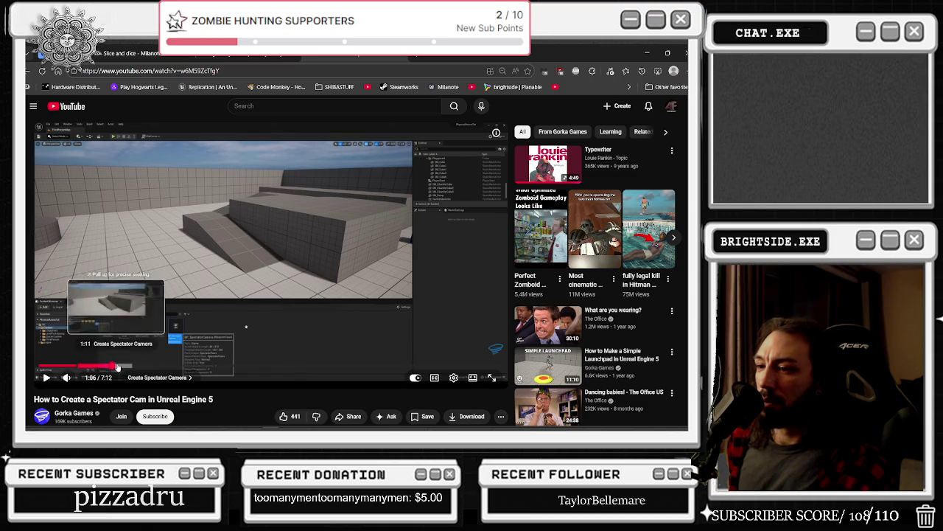
left_click(120, 366)
key("alt+Tab")
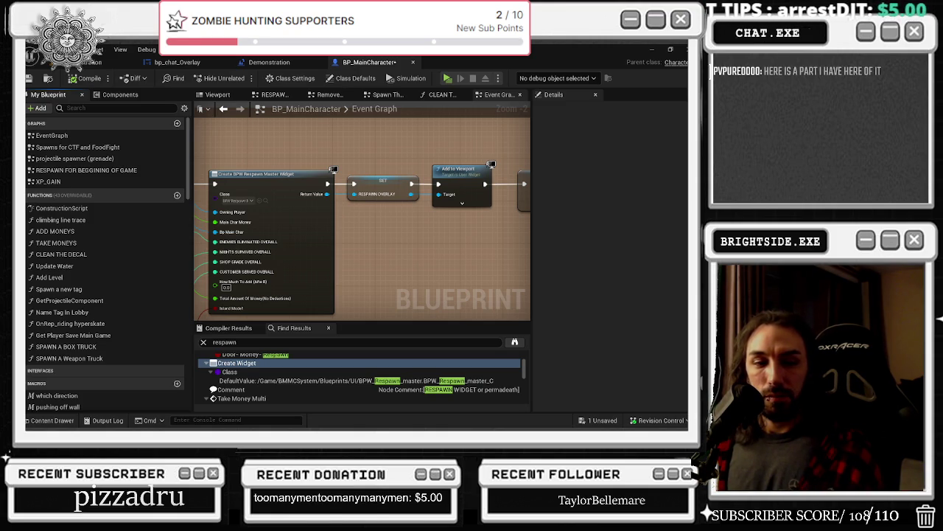
left_click(52, 420)
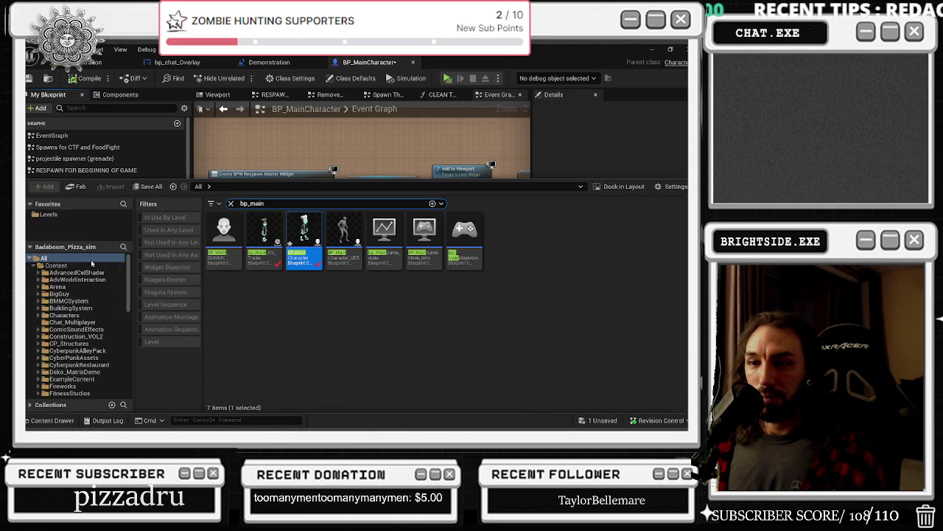
Step: Use Show in Folder View on BP_MainCharacter to open the BMMCSystem/Blueprints/Character folder
left_click(243, 204)
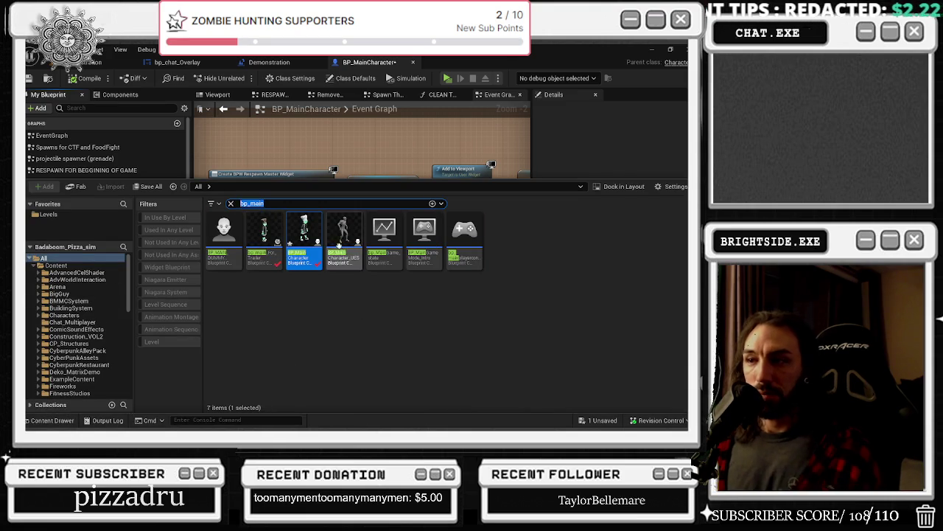
right_click(312, 243)
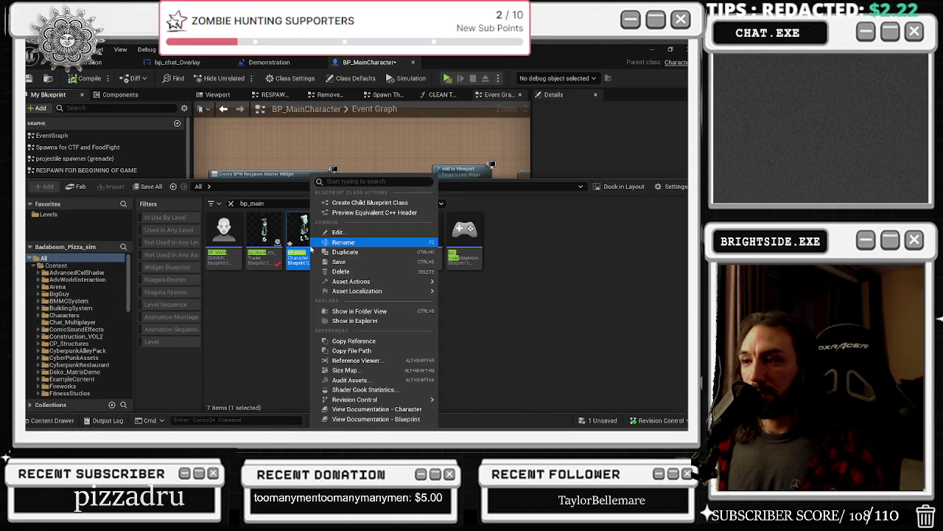
left_click(377, 313)
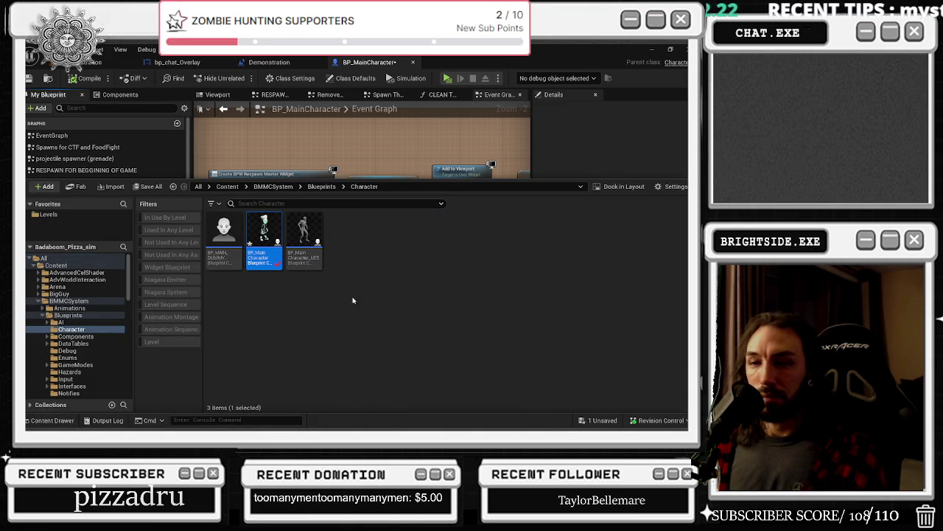
right_click(348, 290)
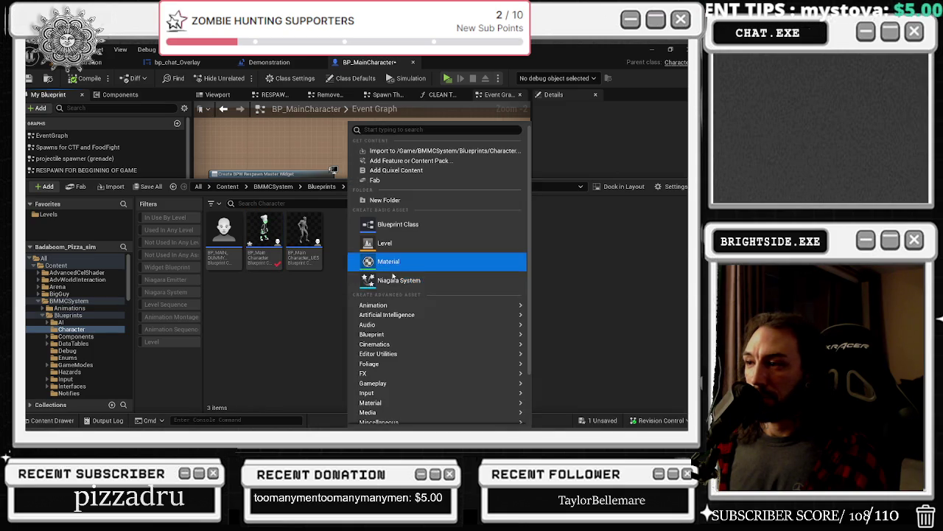
Step: Create a Blueprint class with parent SpectatorPawn named bp_spectator_dead in the Character folder
mouse_move(402, 306)
type("spect")
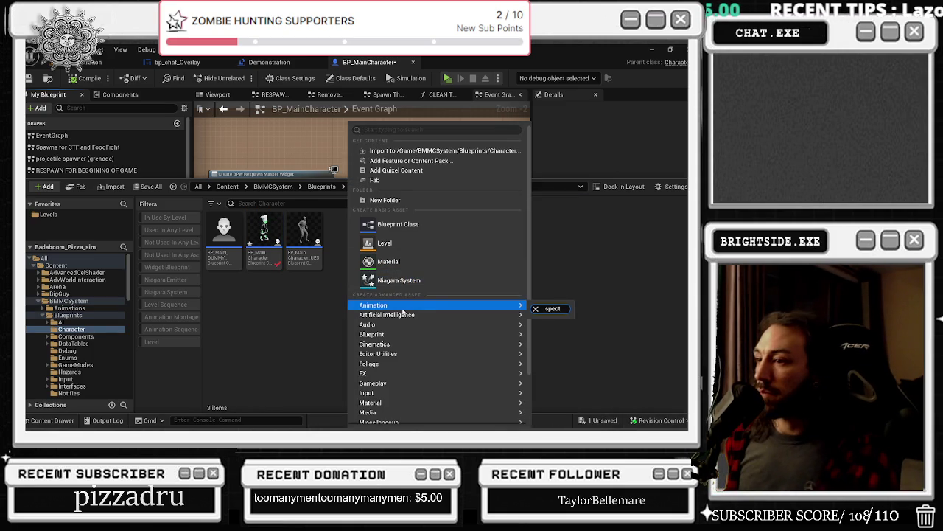
left_click(405, 224)
type("s")
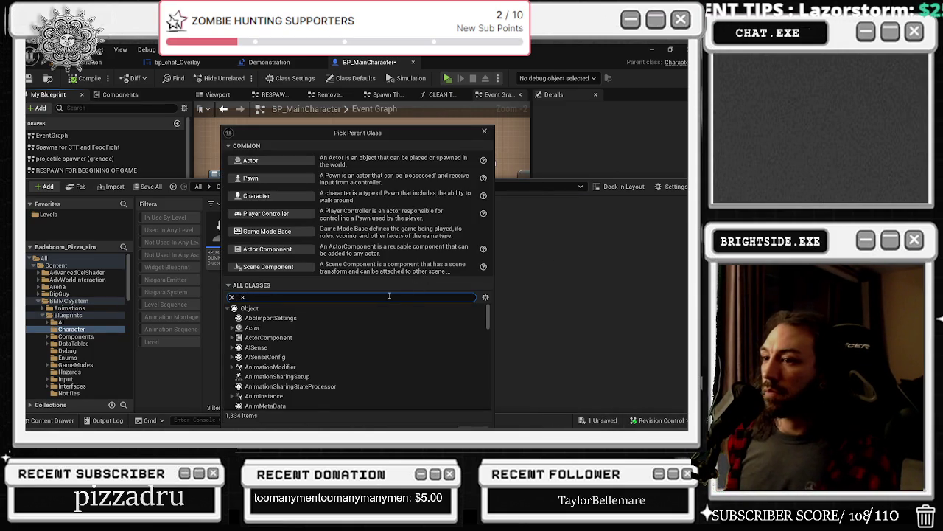
type("pectat")
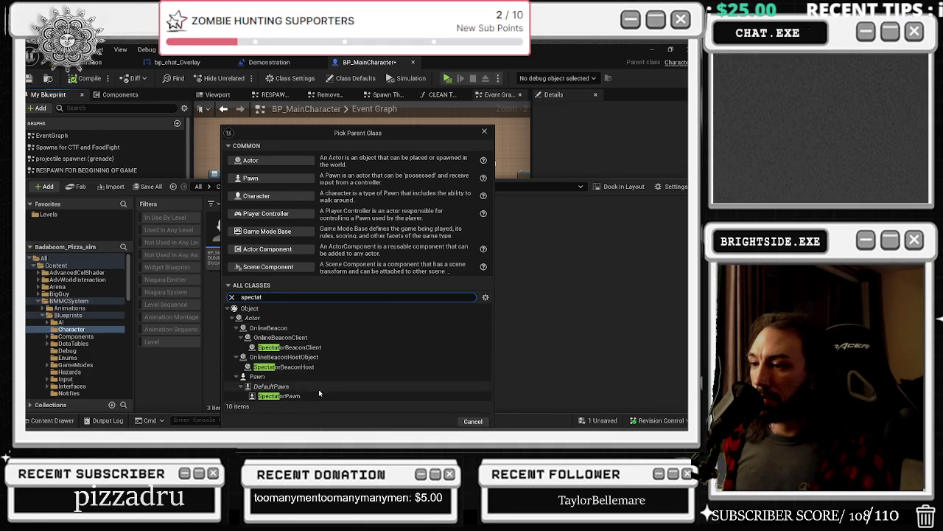
left_click(328, 396)
left_click(438, 421)
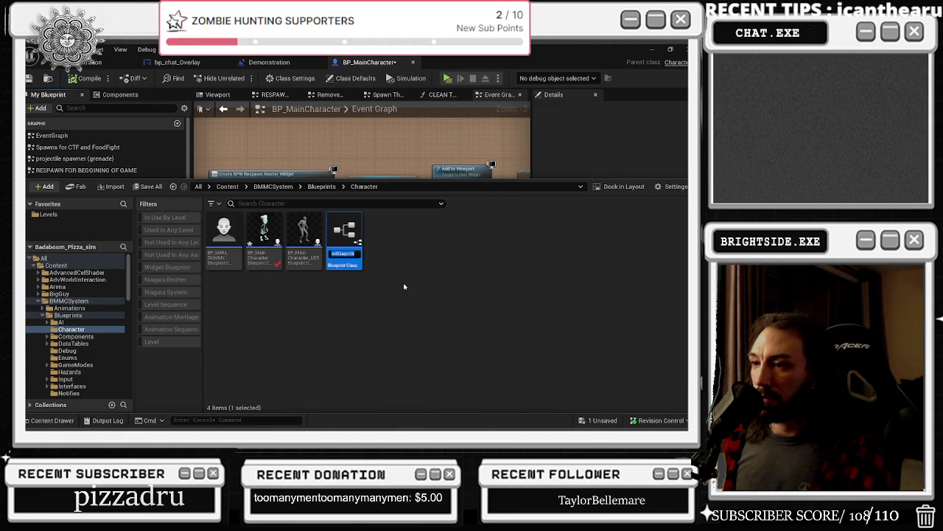
type("bp_spectator_d")
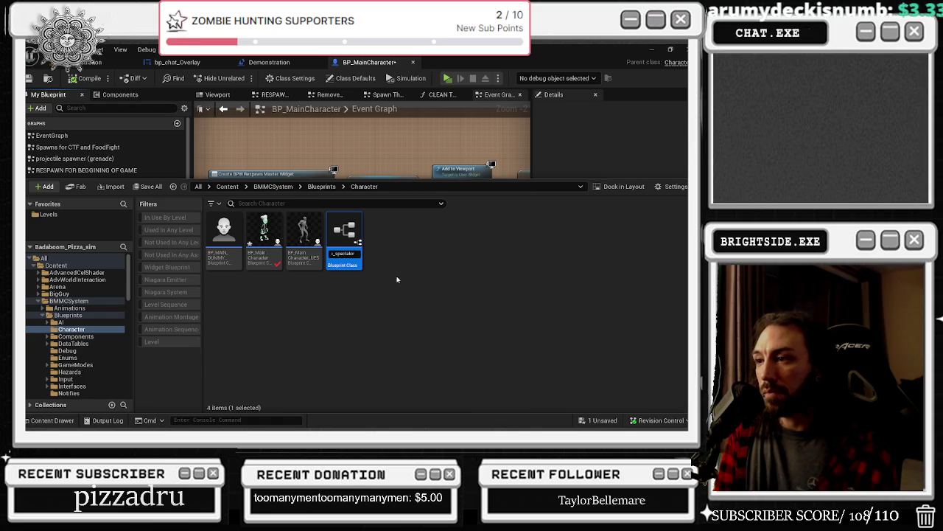
type("ead")
key("Return")
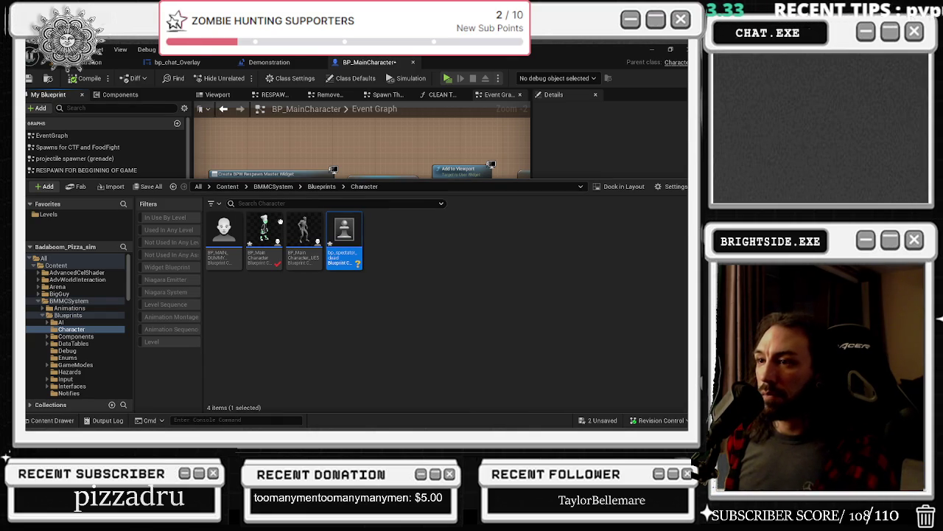
Step: Search all content for 'spectator' and open bp_spectator_dead for editing
left_click(108, 260)
left_click(306, 203)
type("s")
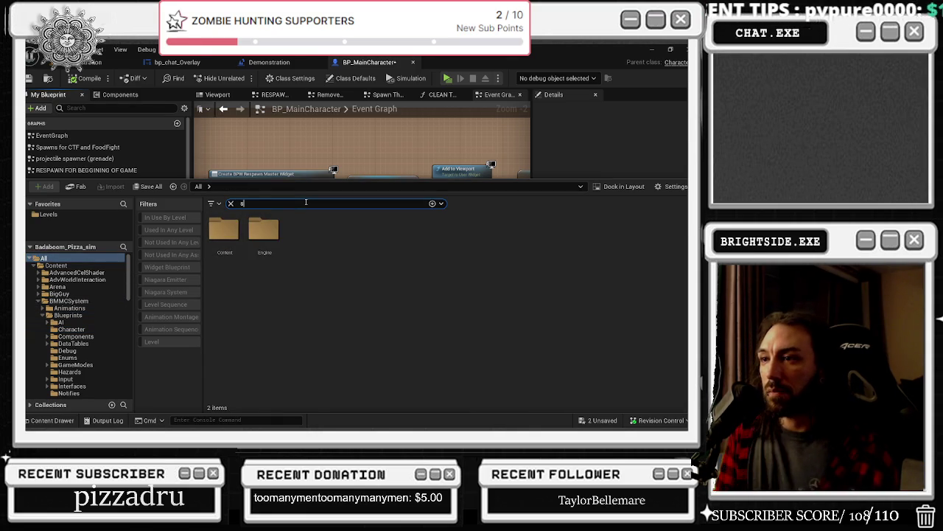
type("pectator")
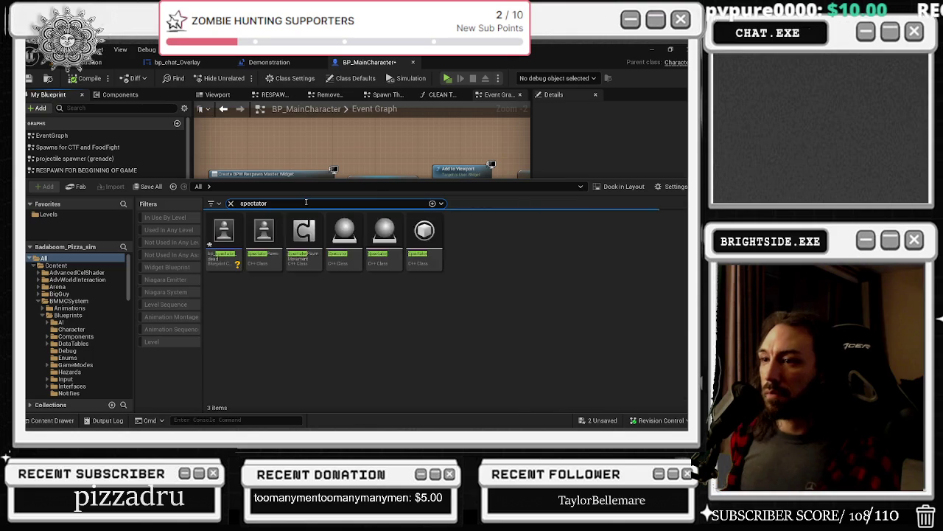
left_click(284, 335)
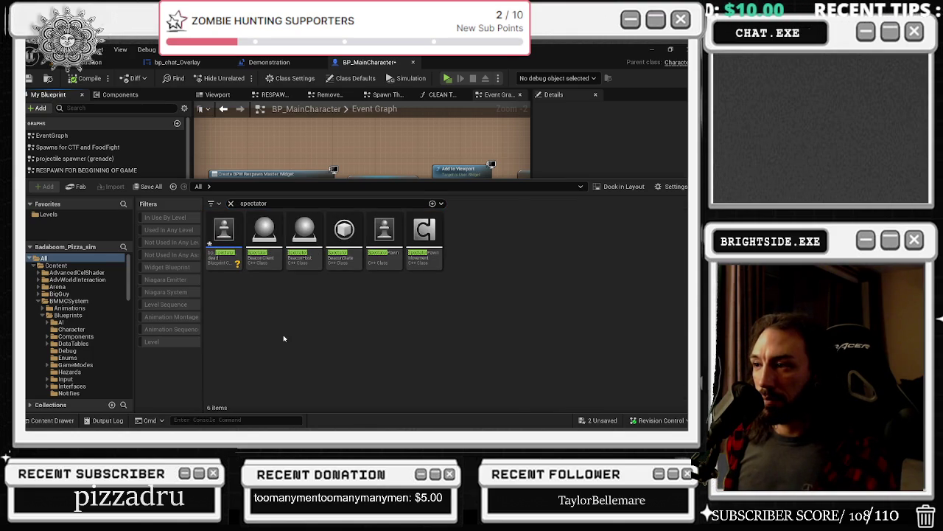
left_click(236, 270)
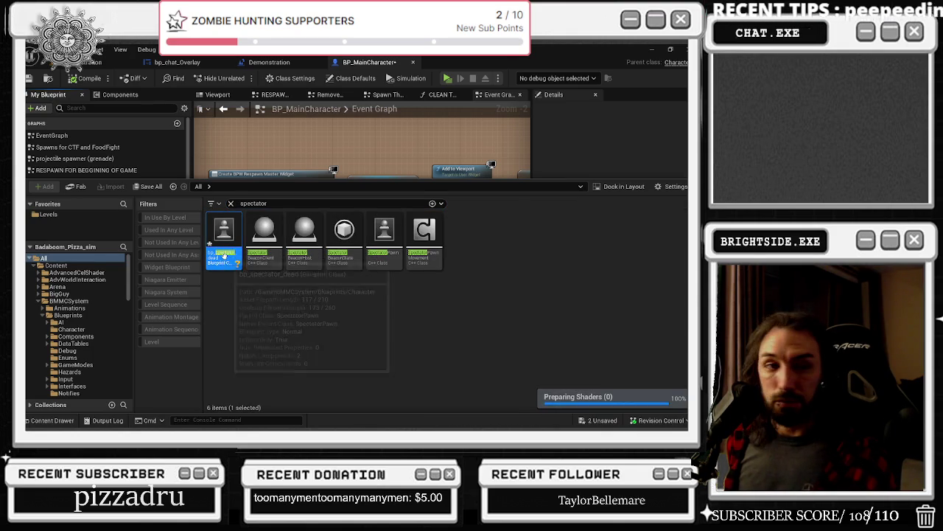
double_click(223, 237)
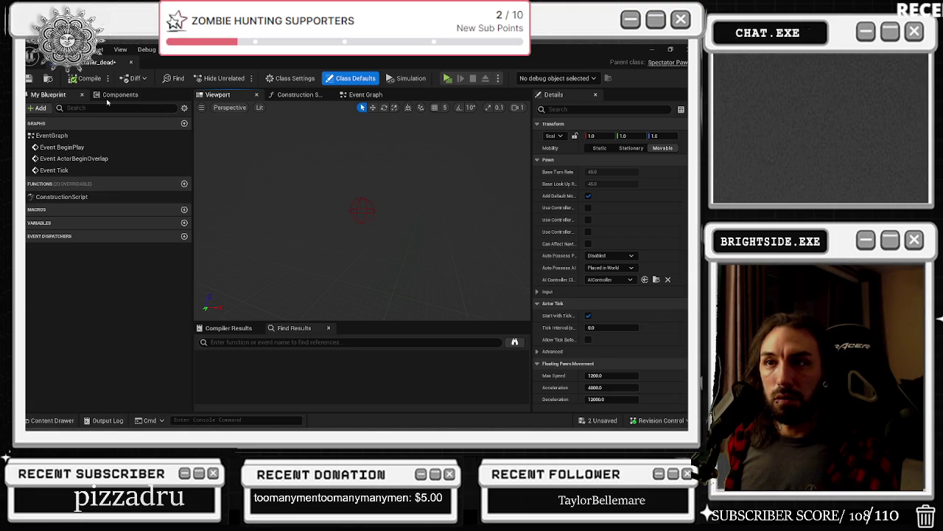
Step: Review bp_spectator_dead's collision sphere and its Floating Pawn Movement settings filtered by 'floating'
left_click_drag(48, 95, 126, 97)
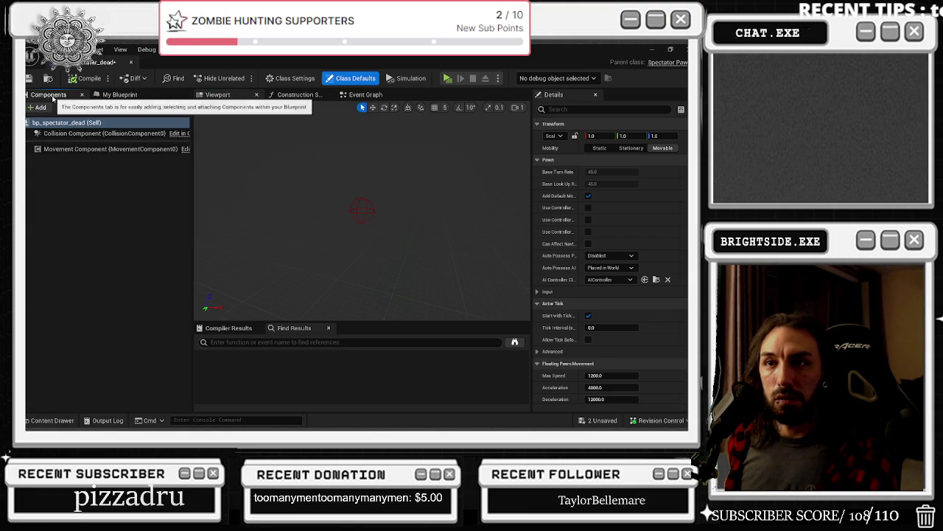
left_click(101, 132)
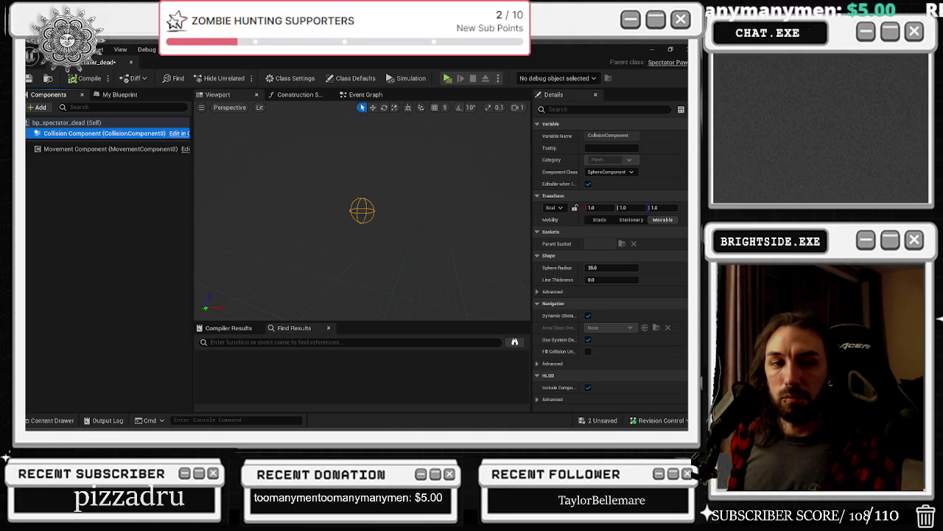
left_click(590, 110)
type("f")
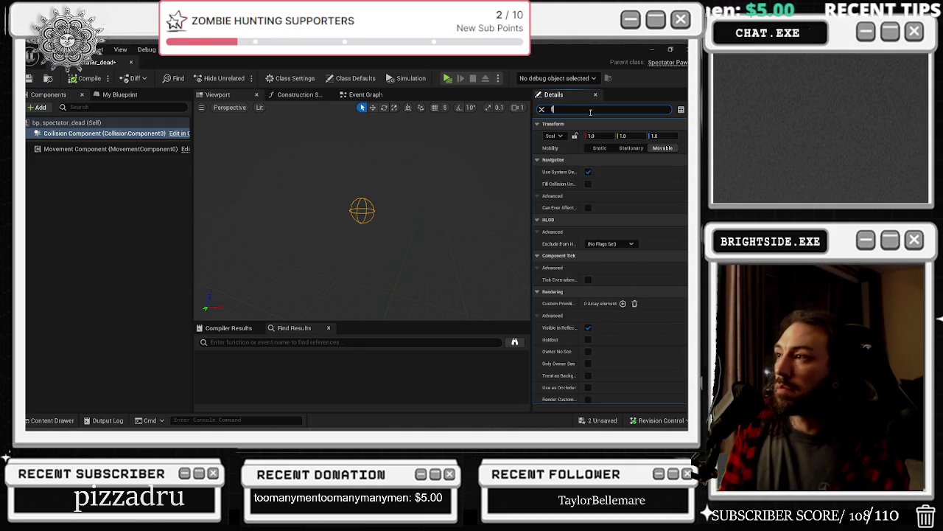
type("loating")
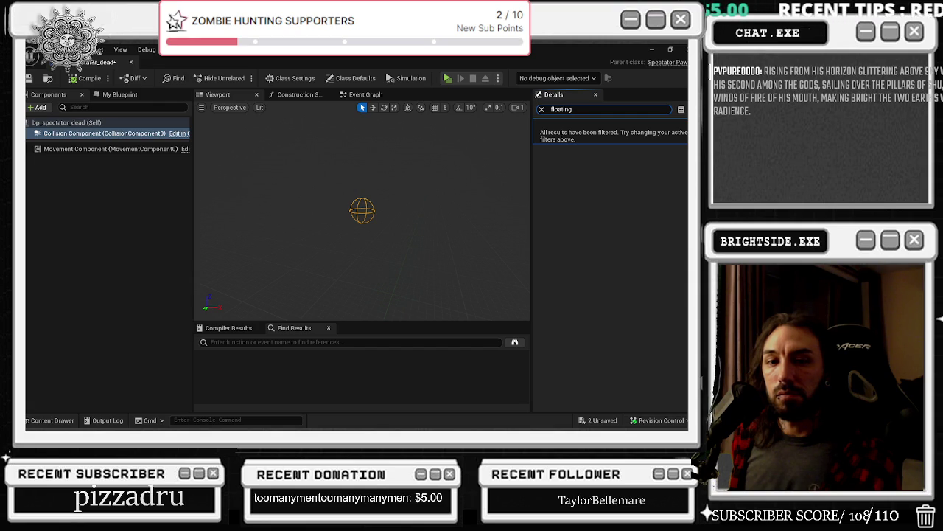
left_click(79, 149)
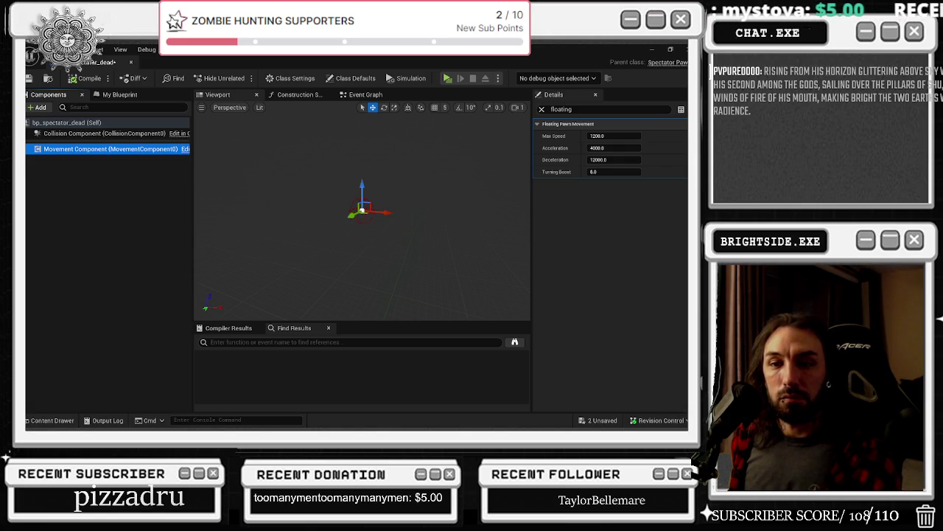
Step: Return to the YouTube tutorial and play it full screen
key("alt+Tab")
left_click(388, 305)
double_click(388, 304)
left_click(379, 281)
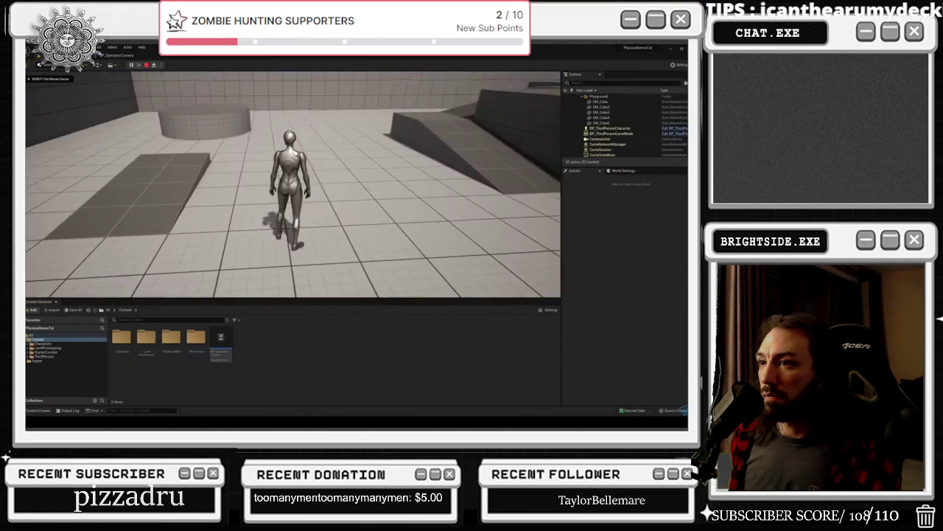
Step: Try double-speed playback, then return to normal speed and nudge the tutorial forward and back
mouse_move(362, 279)
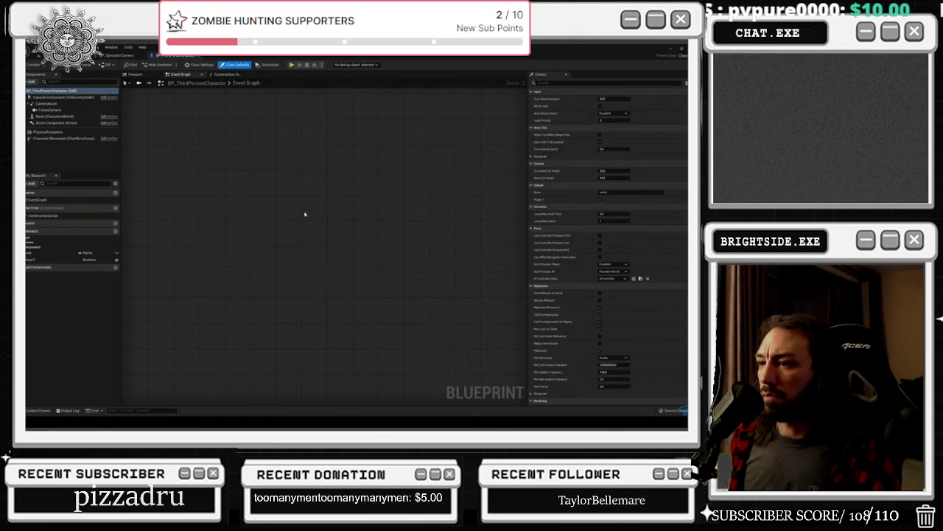
mouse_move(272, 315)
left_click_drag(271, 315, 252, 283)
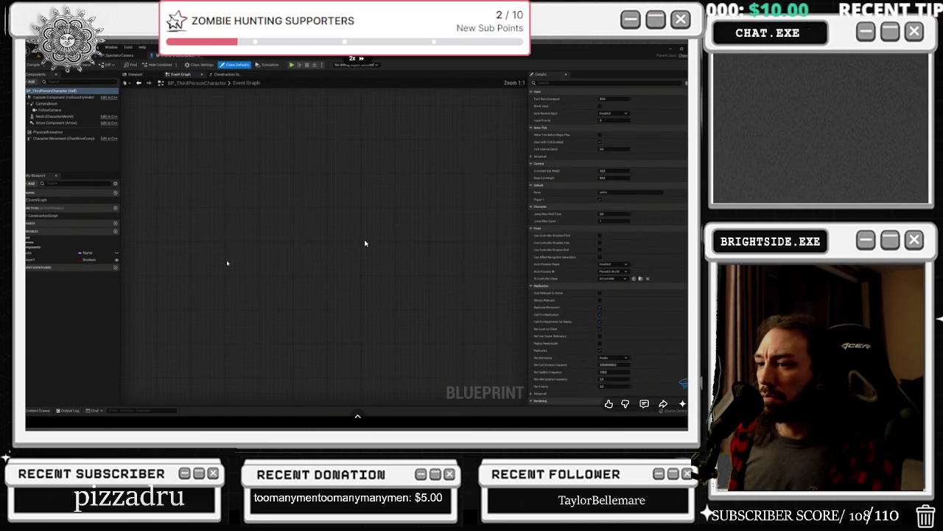
left_click_drag(361, 241, 362, 238)
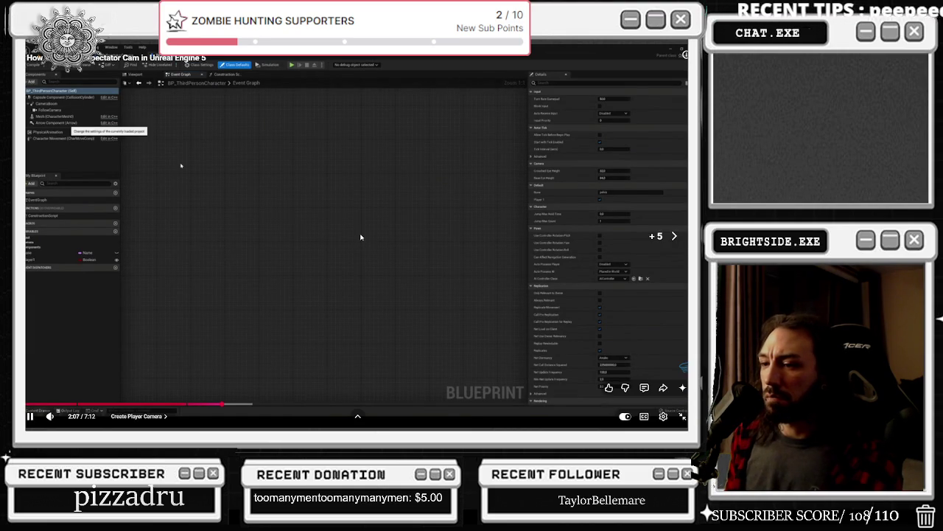
key("l")
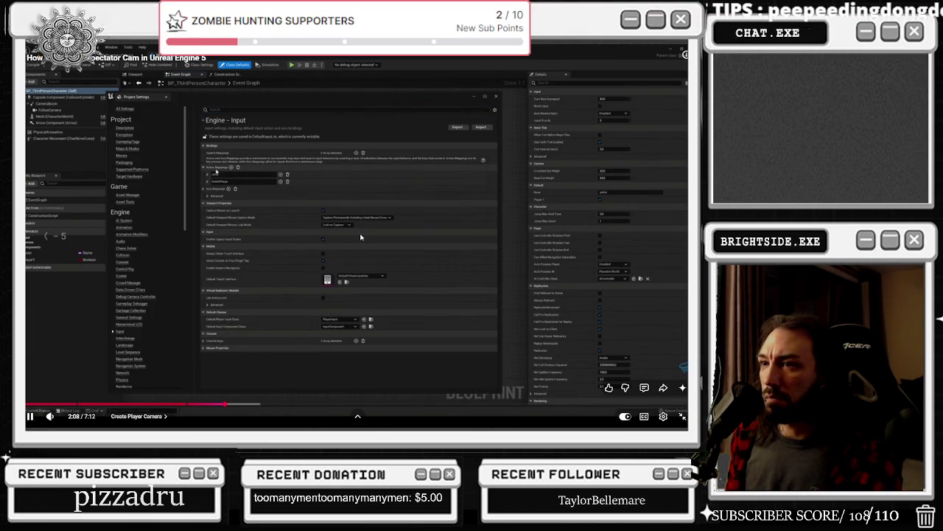
key("Left")
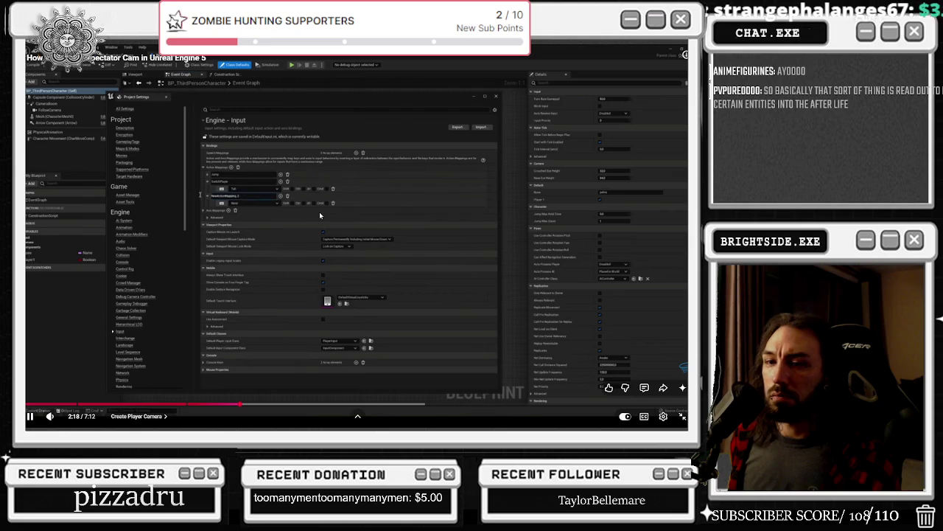
Step: Play at double speed, skip ahead to about 4:03, and exit fullscreen
left_click_drag(177, 197, 182, 208)
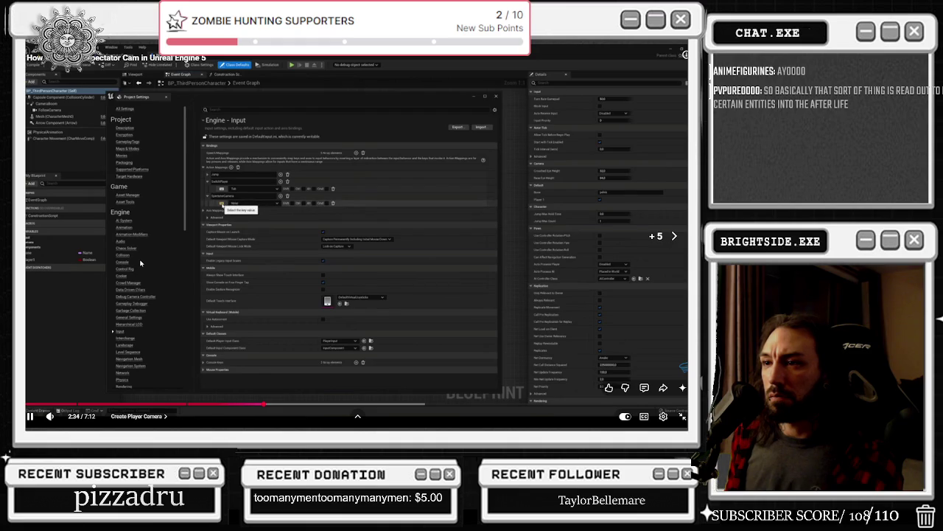
key("l")
key("l")
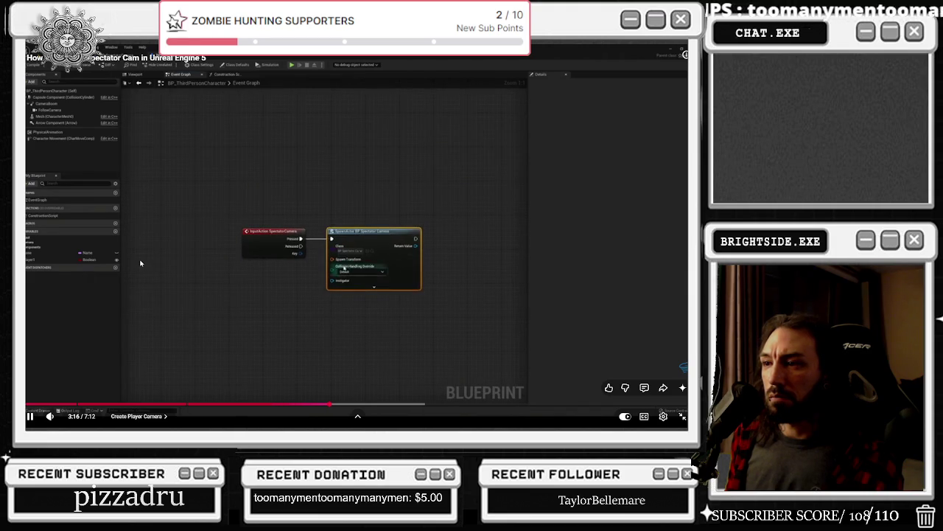
key("Right")
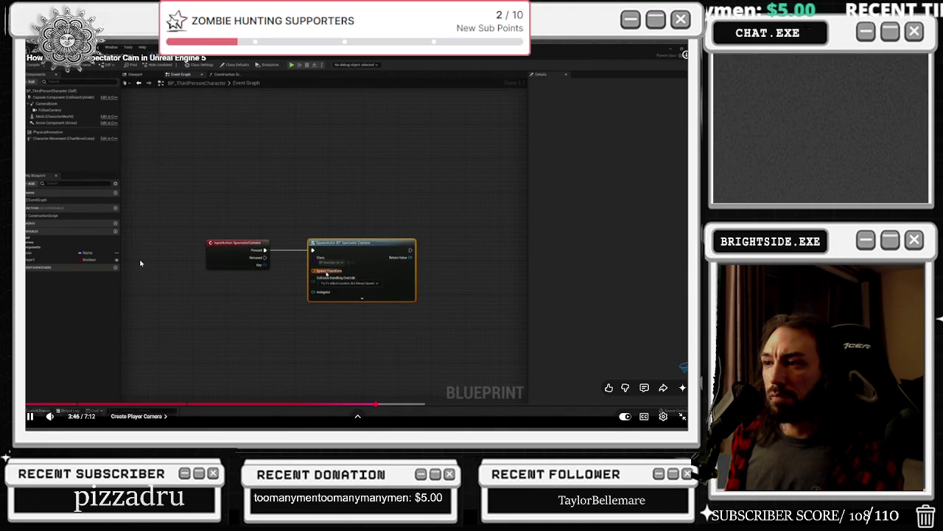
key("Right")
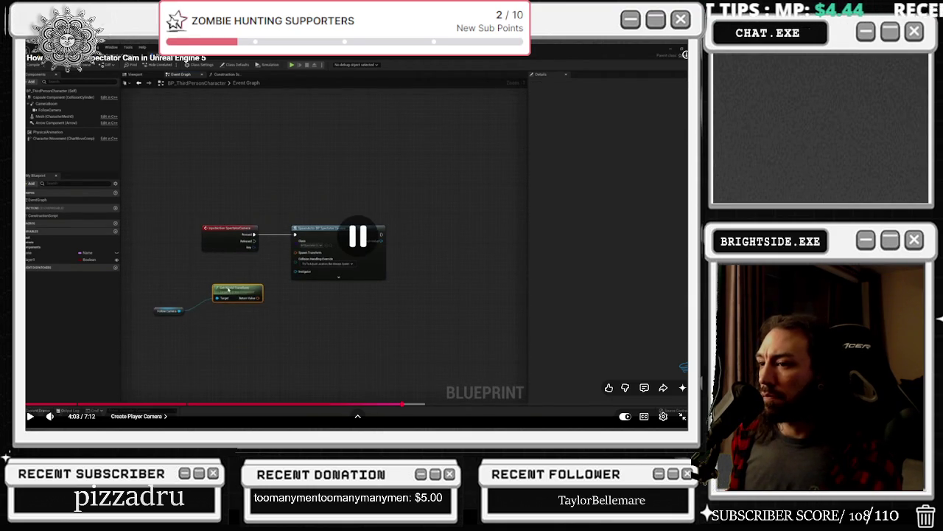
left_click(679, 424)
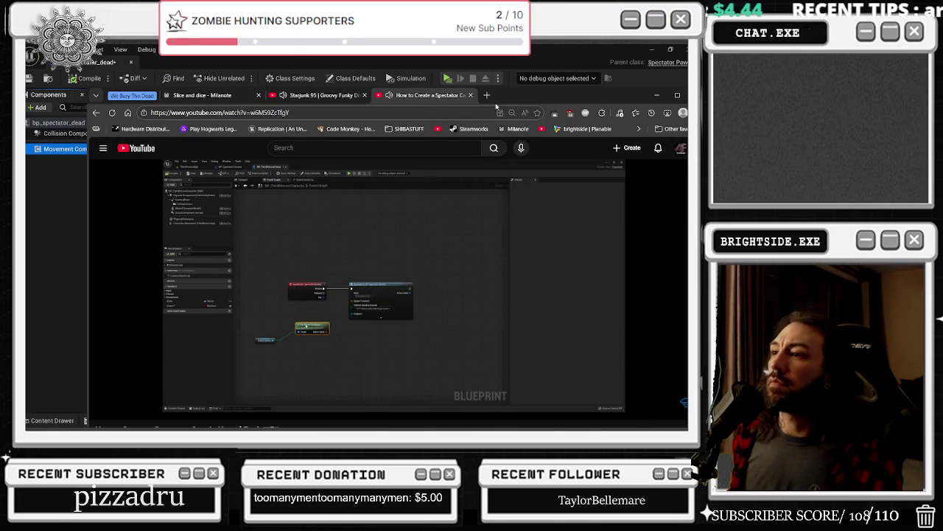
Step: Fast-forward the fullscreen tutorial through its blueprint graph and level test sections
left_click(684, 407)
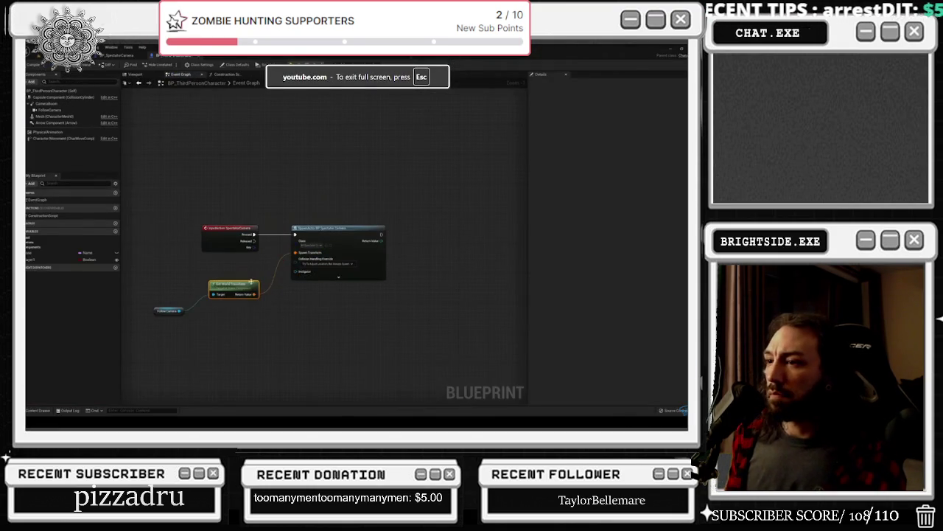
key("Right")
key("Right")
key("Right")
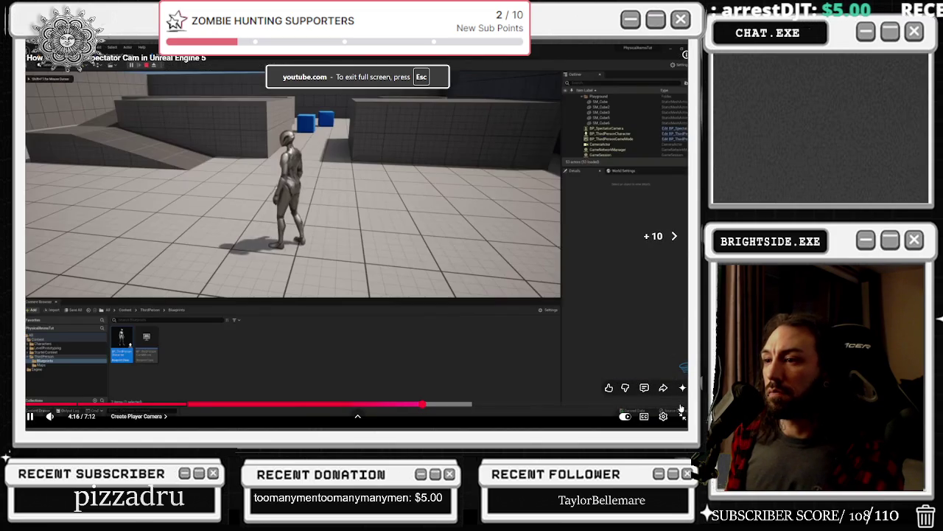
key("Right")
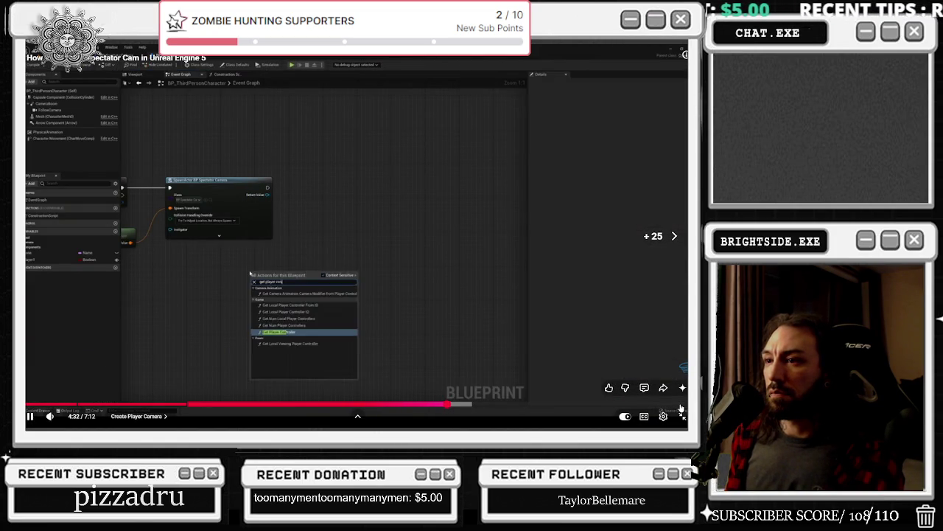
key("Right")
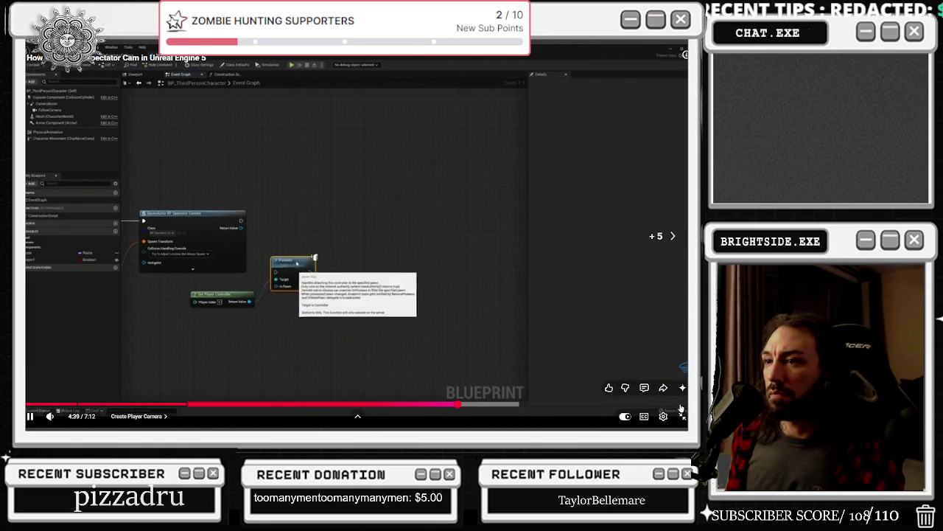
key("Right")
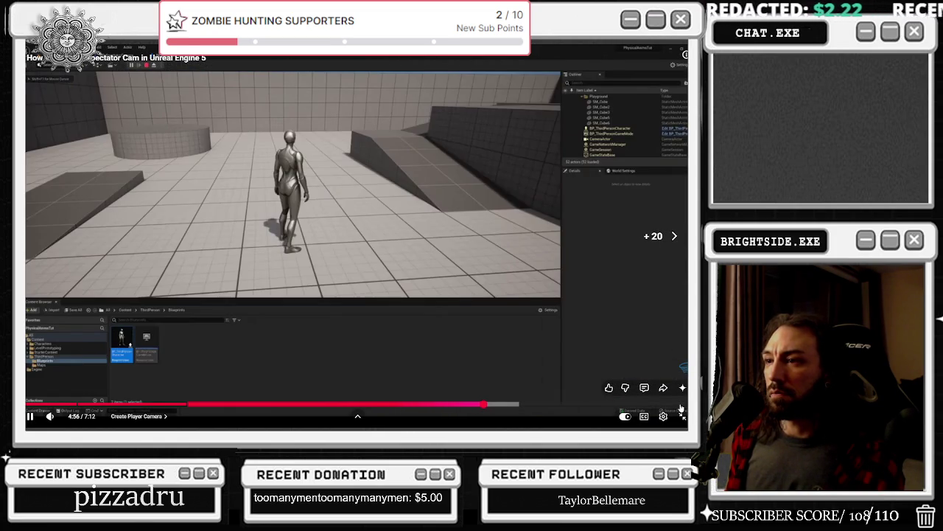
key("Right")
key("Right")
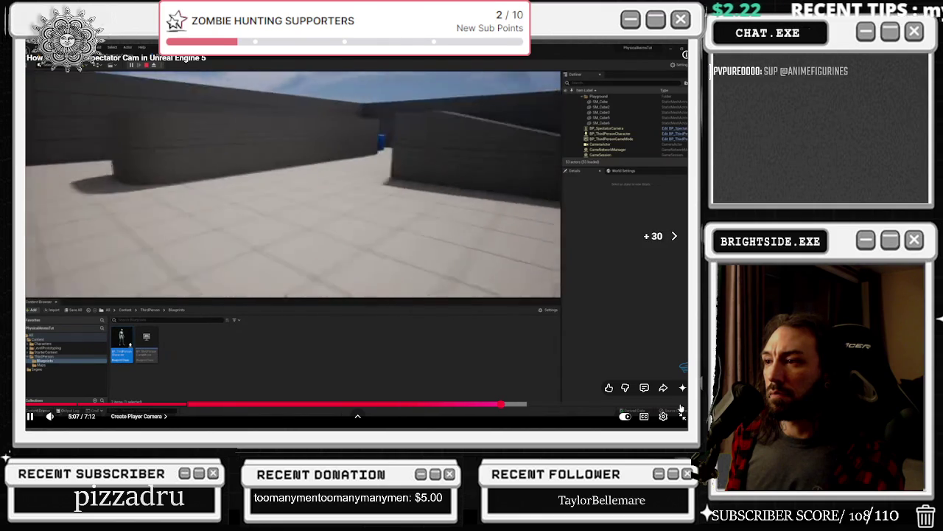
key("Right")
key("Right")
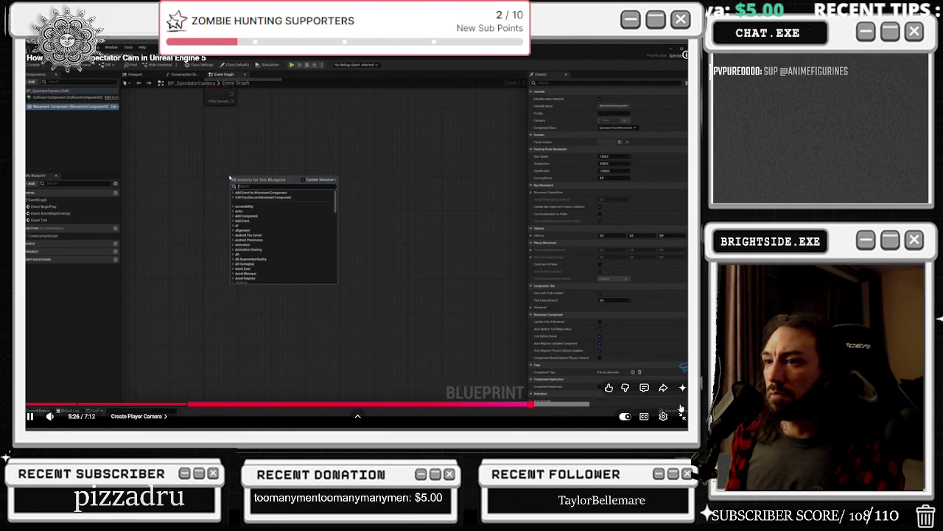
Step: Skip through the spectator graph's class selection, GET and Delay Until Next Tick steps, then exit fullscreen
key("Right")
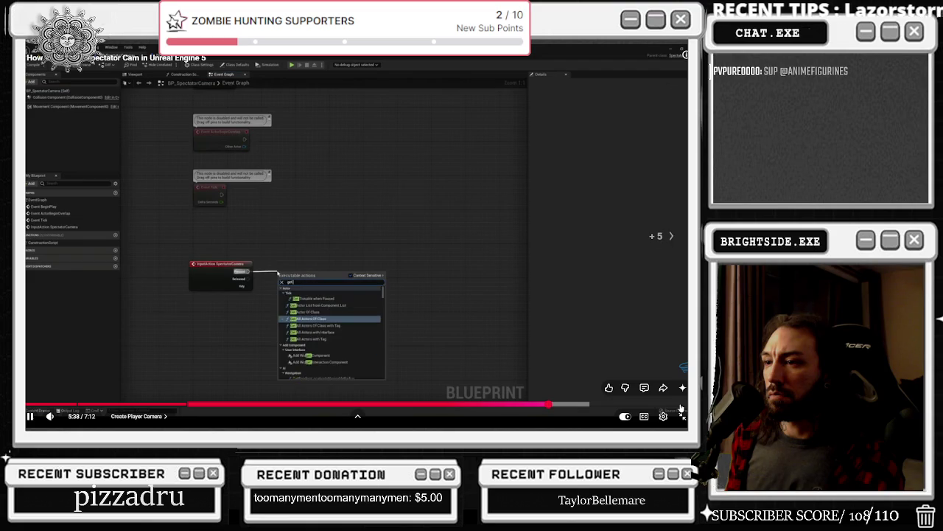
key("Right")
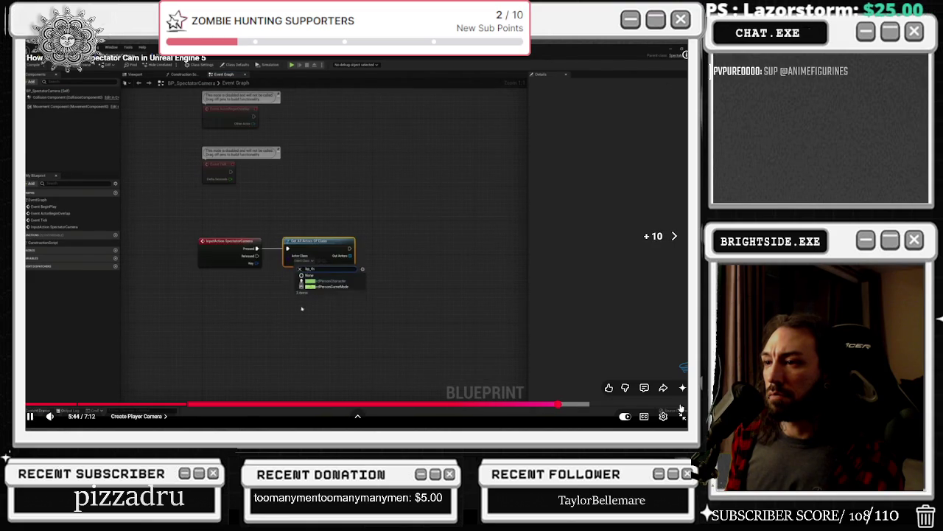
key("Right")
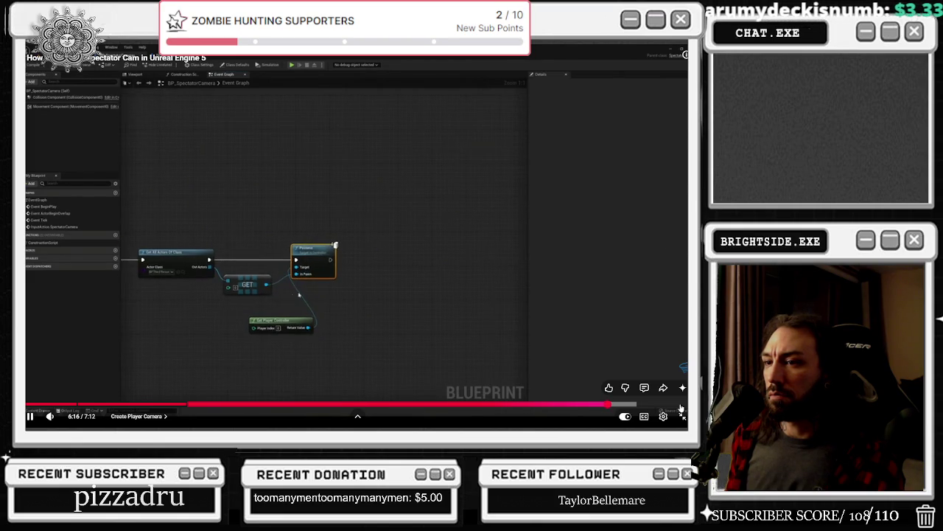
key("Right")
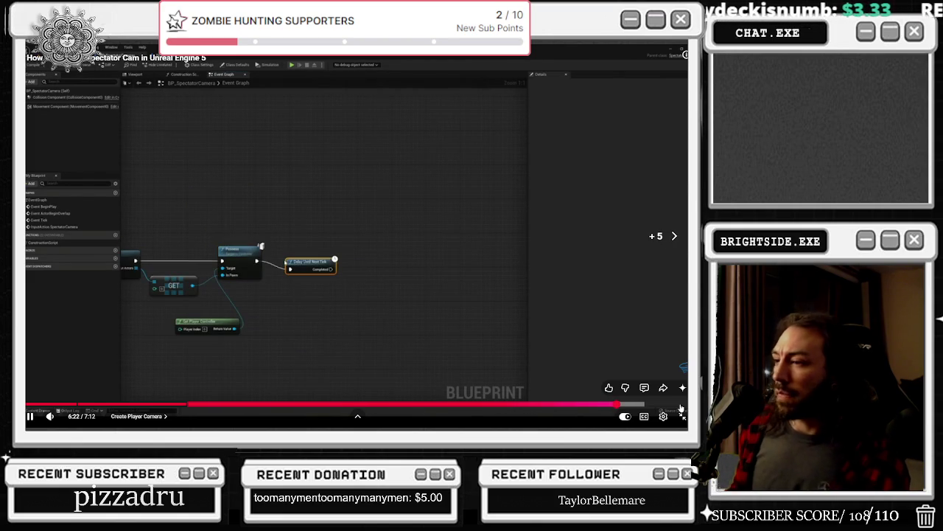
key("Right")
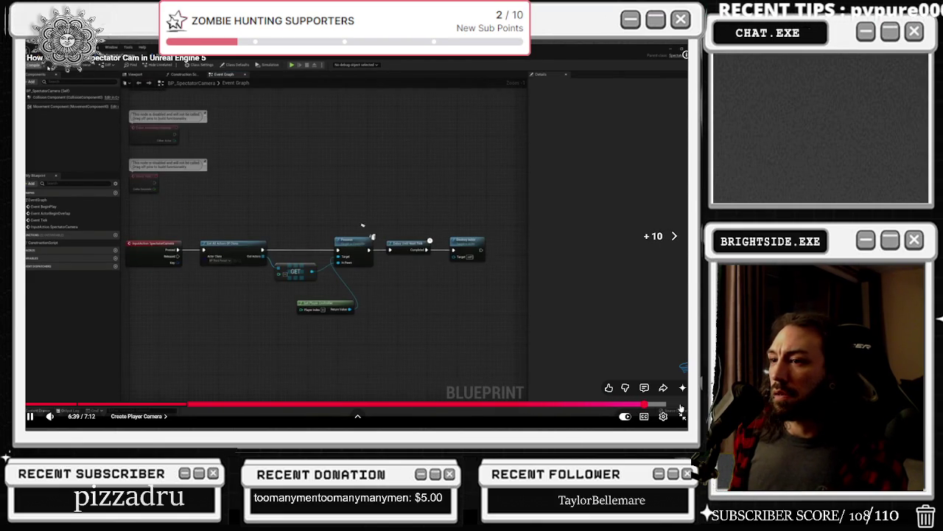
key("space")
left_click(682, 416)
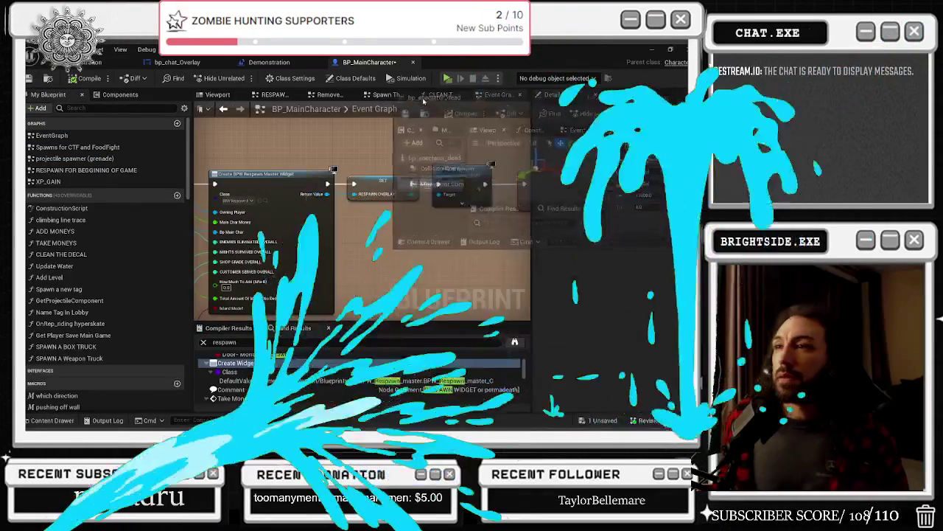
Step: Save all unsaved content from the level editor with Ctrl+S and Save Content
left_click(368, 62)
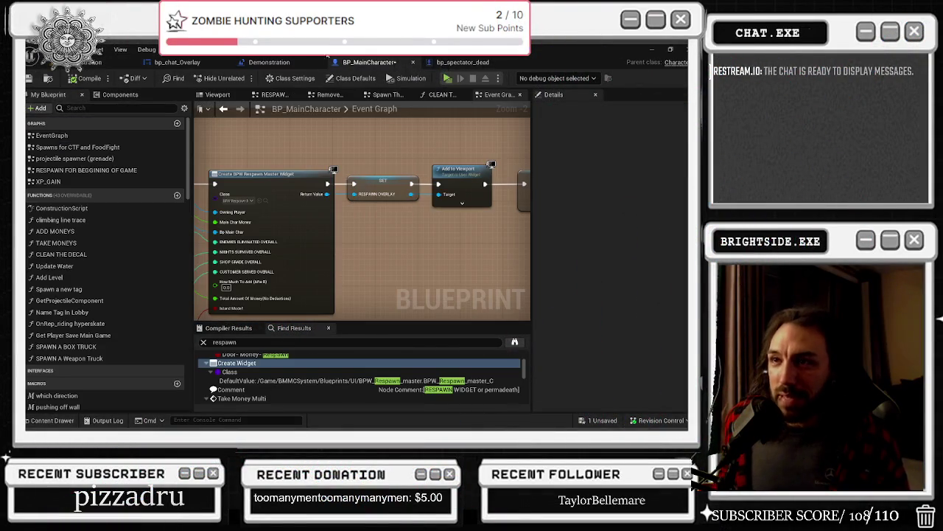
left_click(269, 62)
left_click(176, 62)
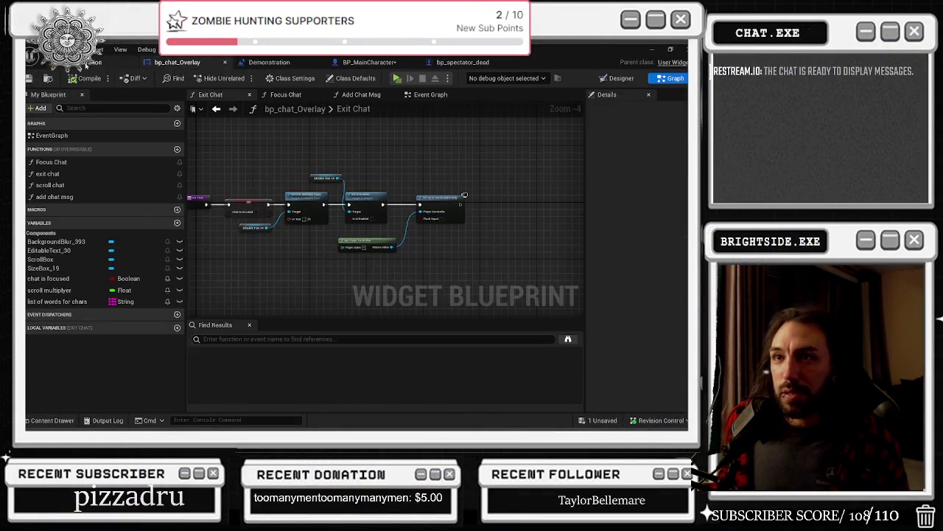
left_click(96, 62)
key("ctrl+s")
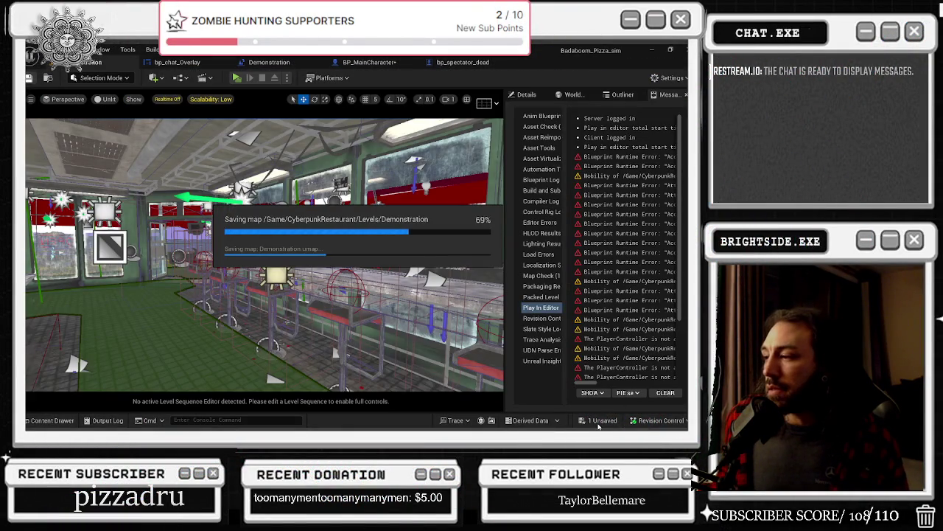
left_click(597, 420)
left_click(427, 340)
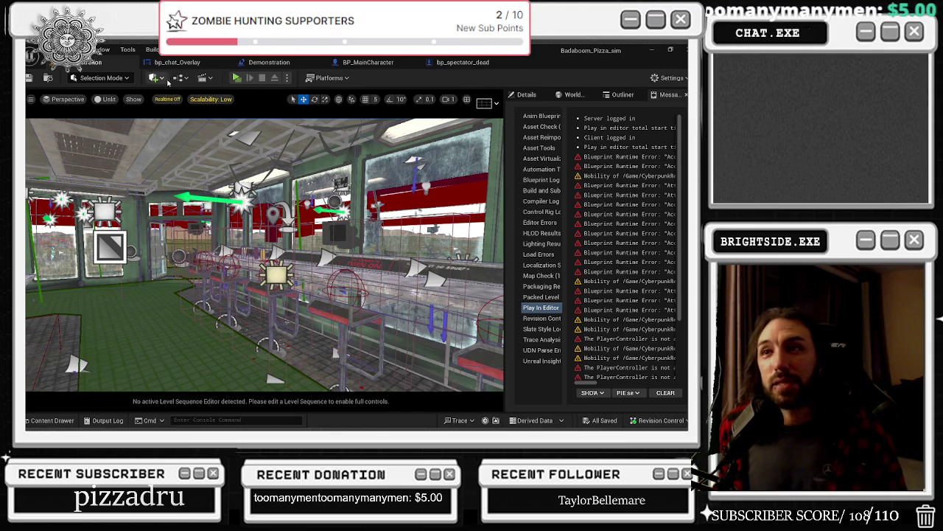
Step: Nudge the EditableText_30 node in bp_chat_Overlay's Exit Chat graph, then reopen BP_MainCharacter's Event Graph
left_click(177, 62)
left_click(269, 62)
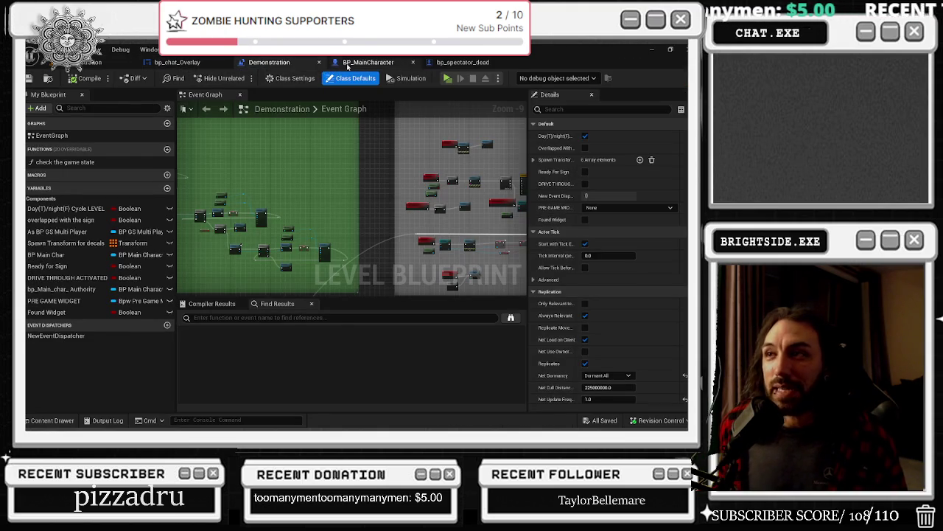
left_click(472, 63)
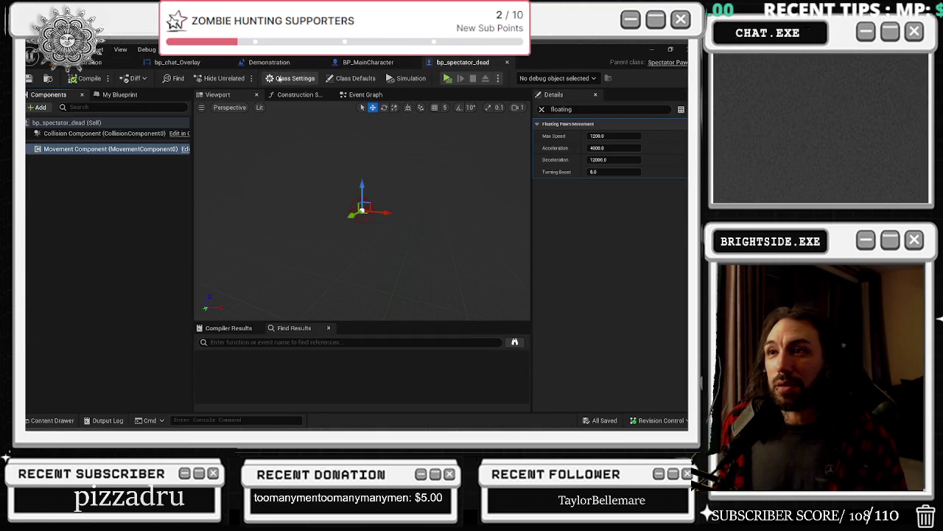
left_click(177, 62)
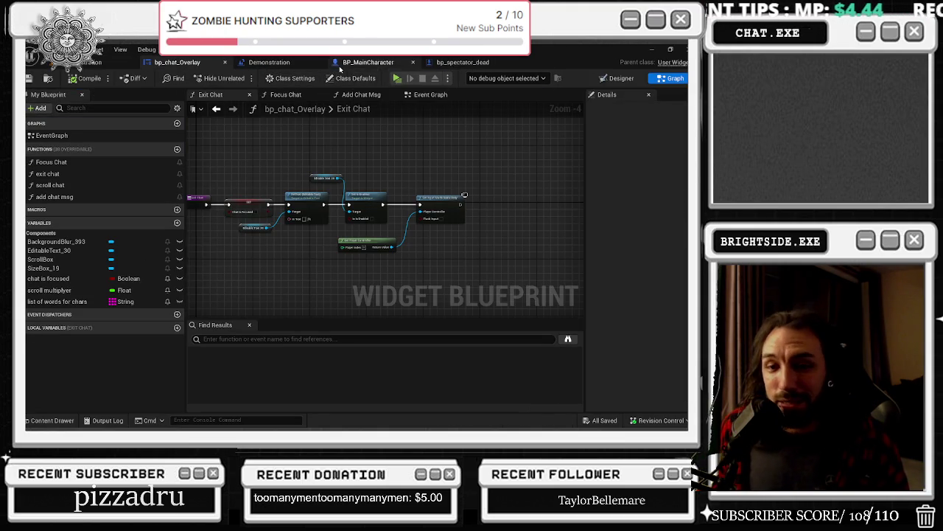
left_click_drag(239, 229, 246, 240)
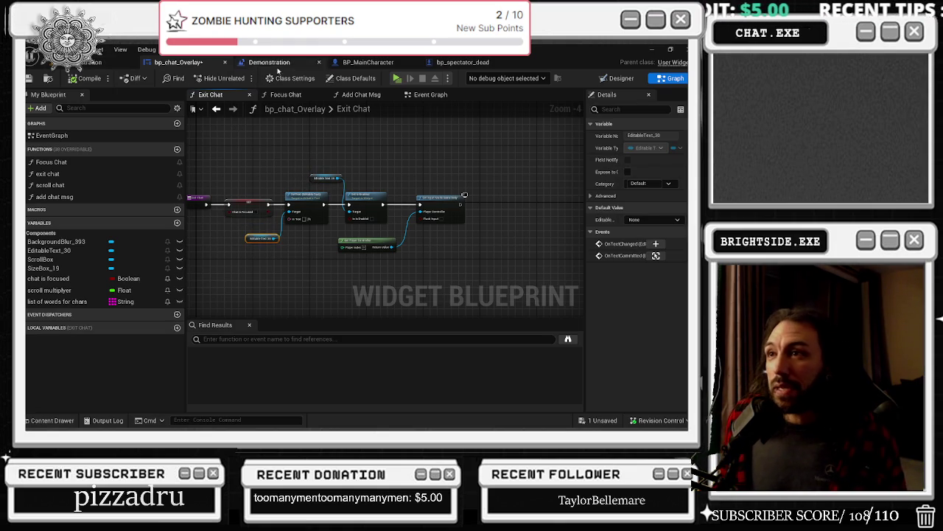
left_click(110, 62)
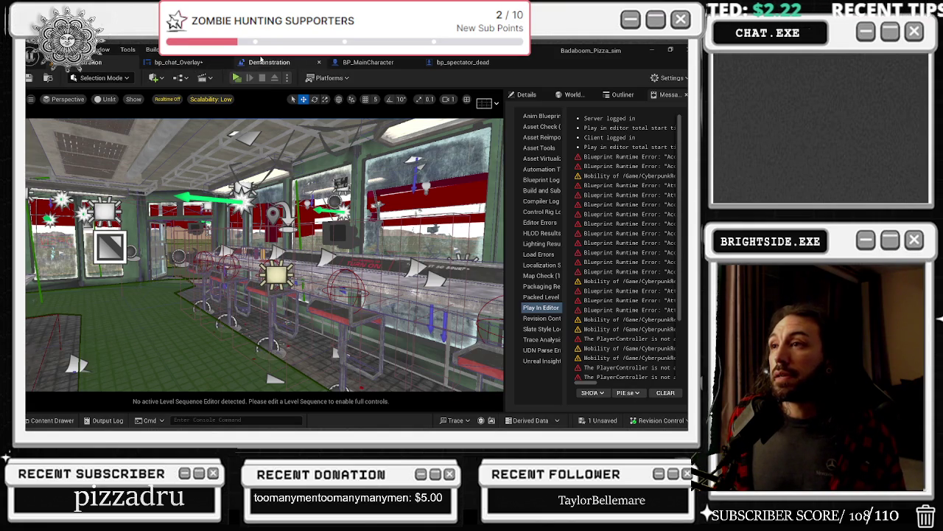
left_click(360, 61)
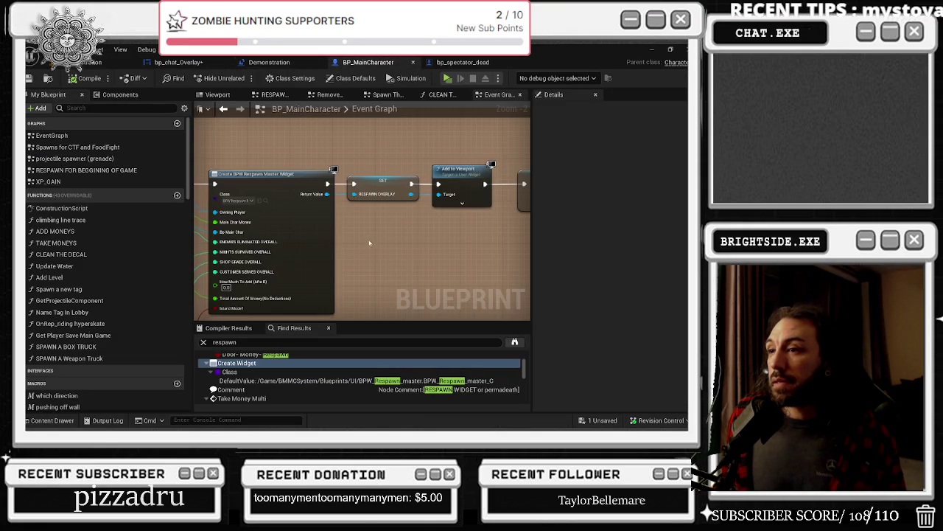
Step: Insert a Sequence node after Add to Viewport and search 'spawn actor' from its Then 1 output
left_click_drag(370, 243, 160, 258)
mouse_move(281, 178)
left_mouse_down()
mouse_move(436, 209)
mouse_move(572, 212)
left_mouse_up()
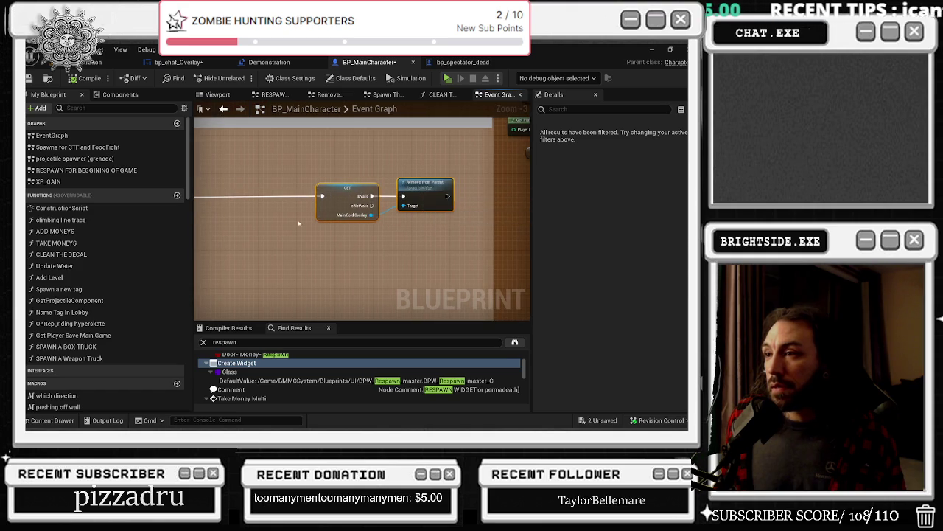
mouse_move(278, 192)
left_mouse_down()
mouse_move(526, 253)
mouse_move(425, 241)
left_mouse_up()
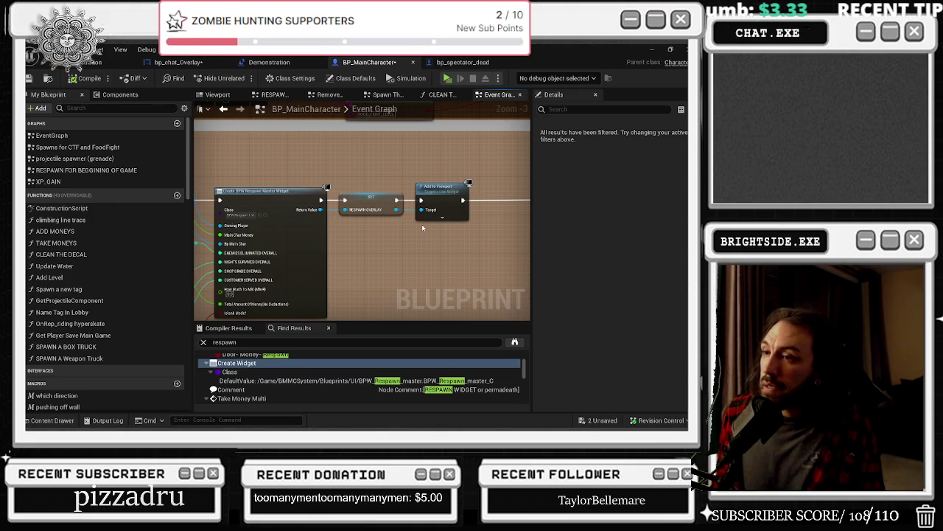
mouse_move(472, 221)
left_mouse_down()
mouse_move(272, 183)
mouse_move(319, 177)
left_mouse_up()
left_click(326, 179)
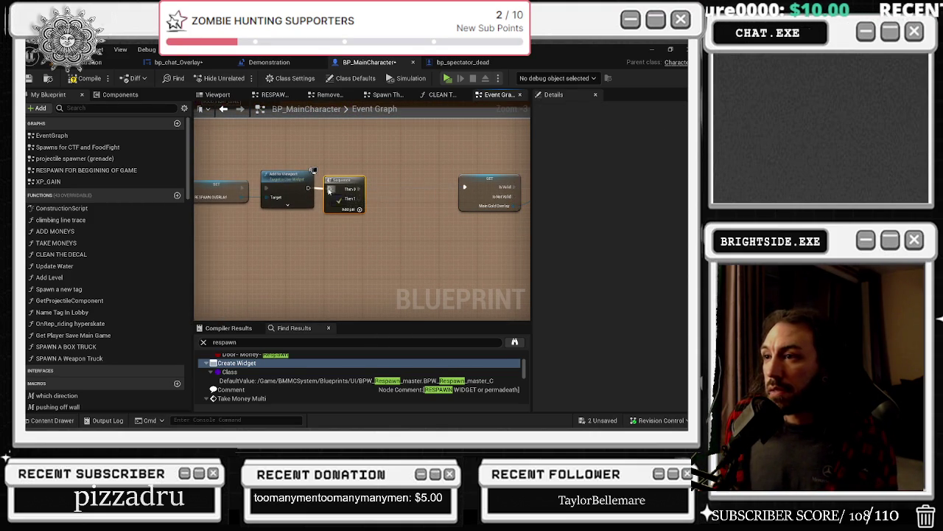
left_click_drag(353, 198, 381, 234)
type("spawn actor")
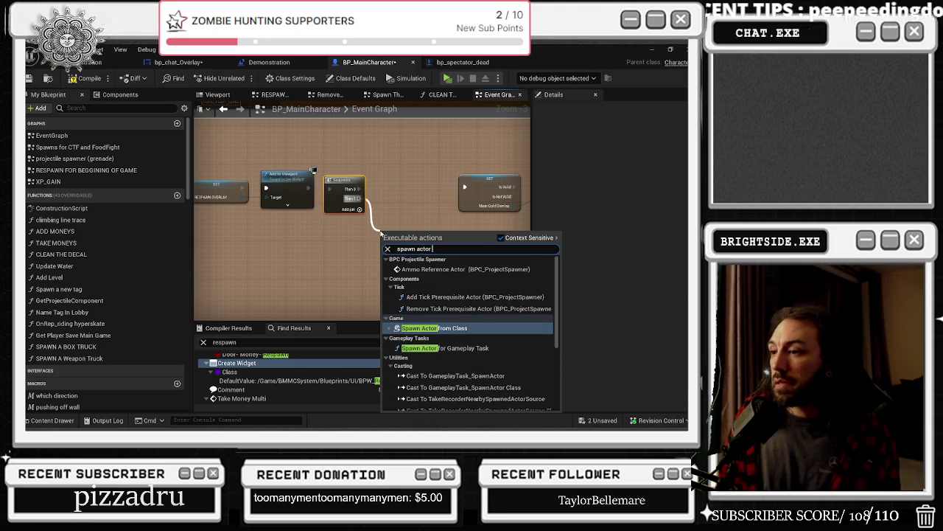
Step: Create a Spawn Actor from Class node using bp_spectator_dead as its class, then search members for 'follow'
key("Return")
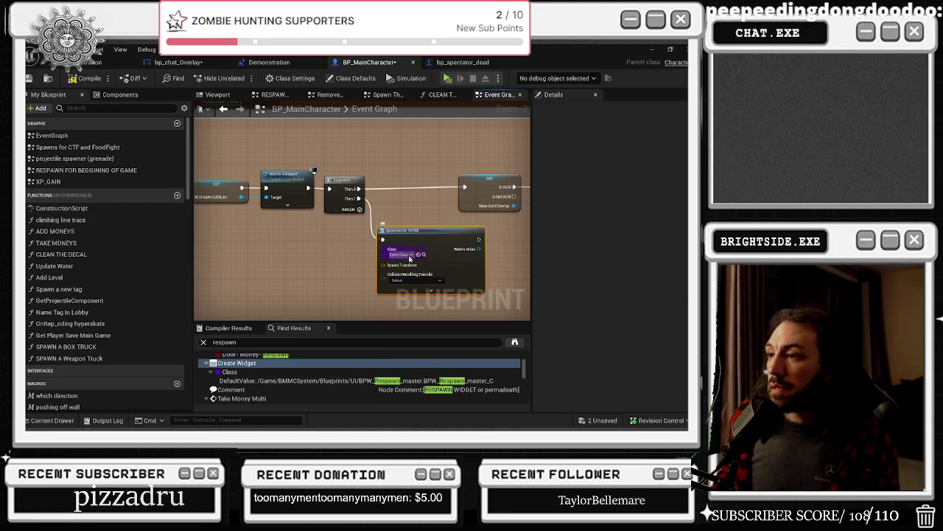
left_click(52, 420)
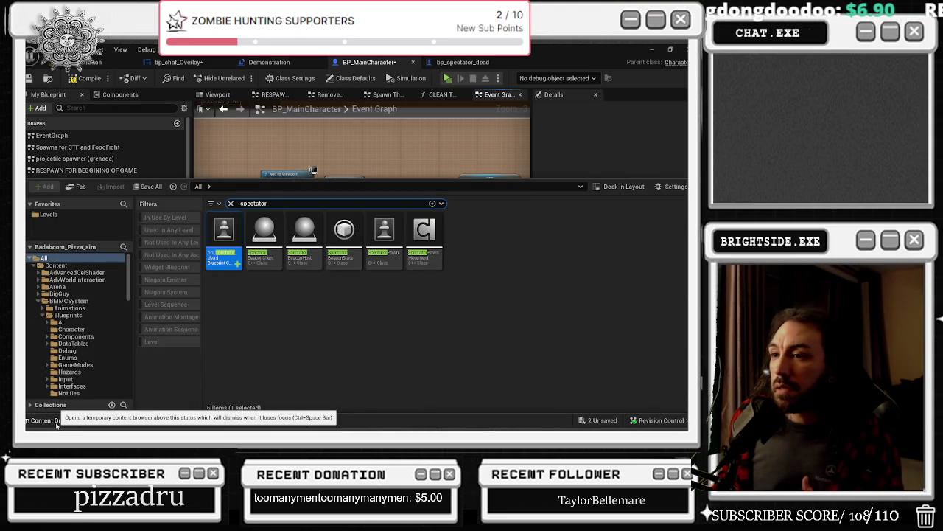
left_click(56, 422)
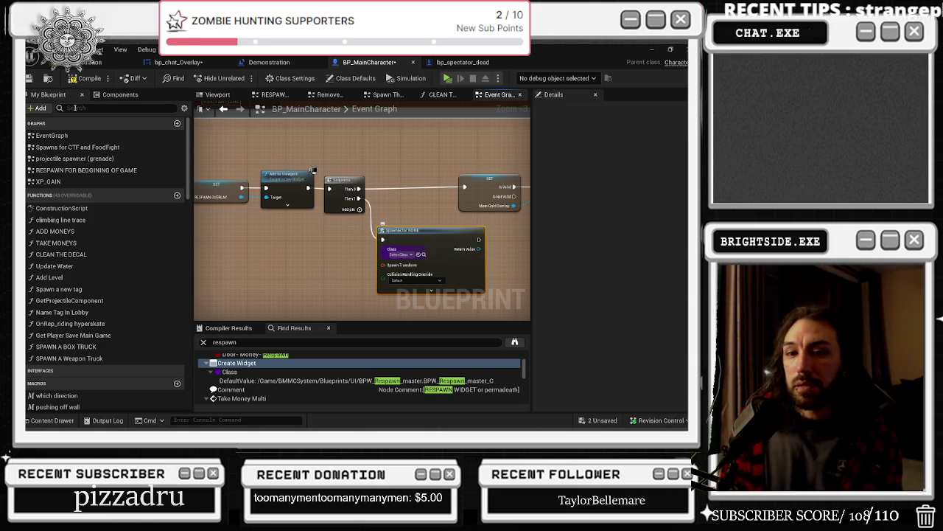
left_click(122, 108)
type("follow")
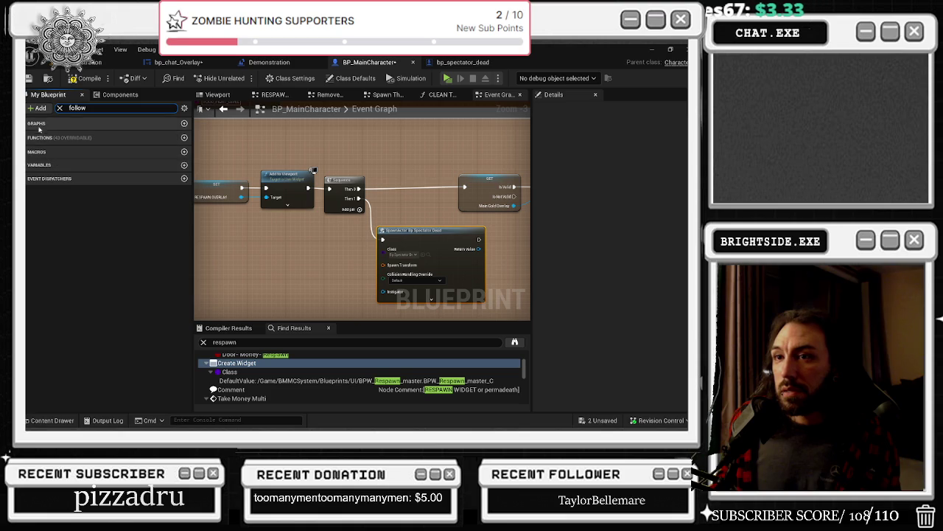
Step: Add KILLCAM and TPCamera references and a Get World Location node for TPCamera
left_click(109, 96)
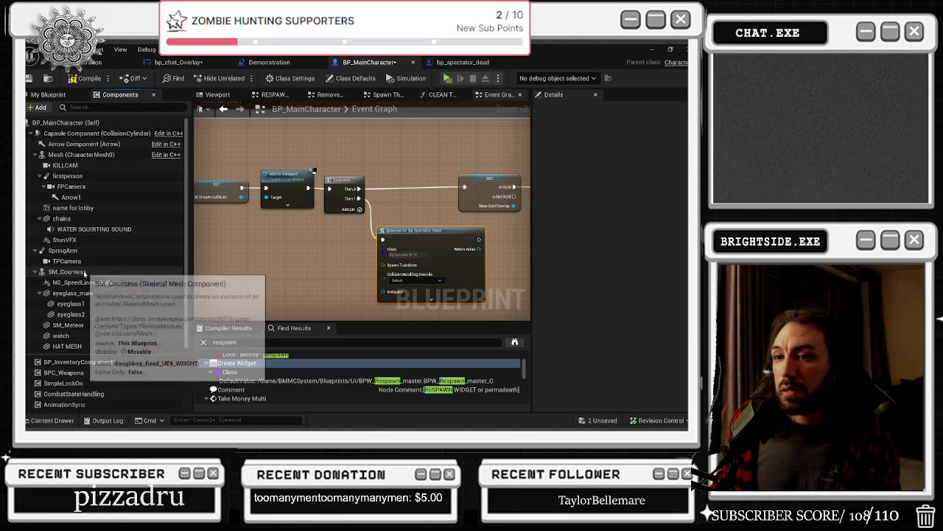
type("cam")
left_click(66, 155)
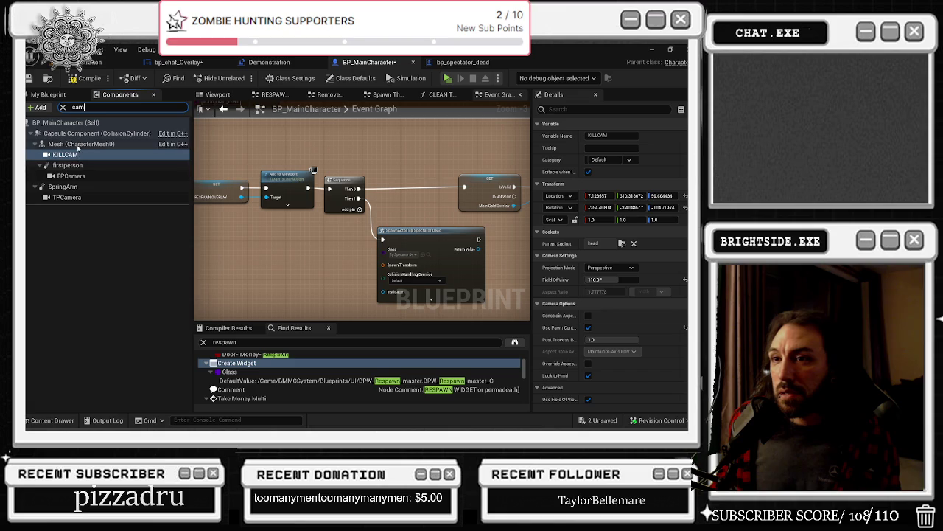
mouse_move(63, 158)
left_mouse_down()
mouse_move(272, 276)
mouse_move(233, 272)
mouse_move(68, 162)
left_mouse_up()
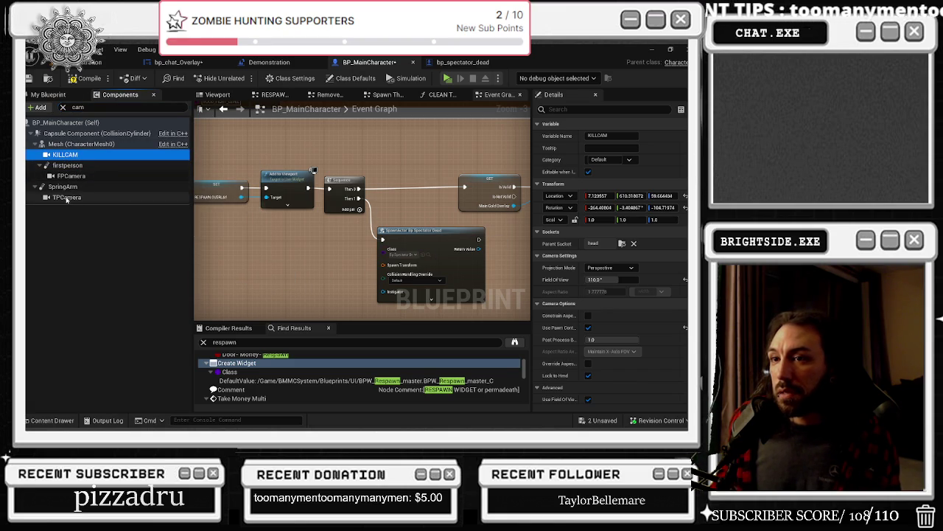
left_click_drag(66, 197, 270, 263)
type("get world locati")
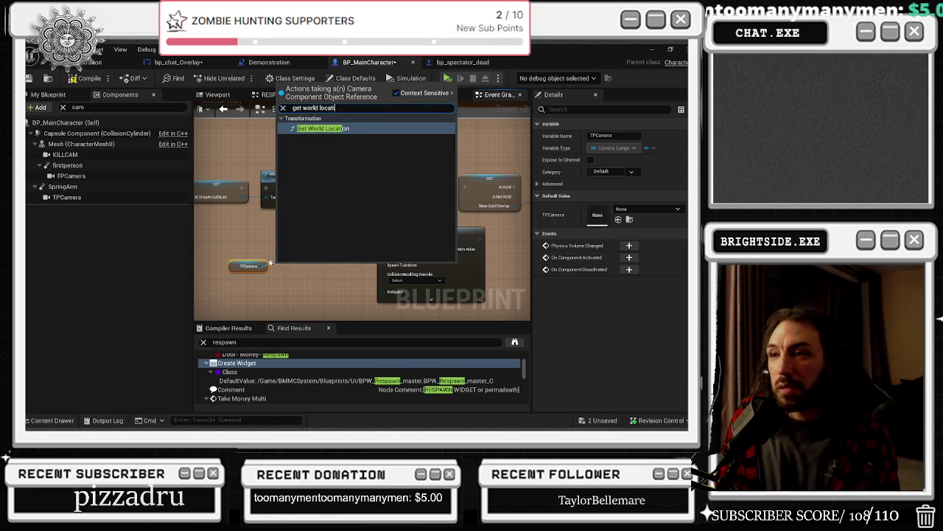
key("Return")
mouse_move(323, 279)
left_mouse_down()
mouse_move(387, 265)
mouse_move(394, 277)
left_mouse_up()
Step: Split the Spawn Transform pin and wire TPCamera's world location into Spawn Transform Location
mouse_move(248, 266)
left_mouse_down()
mouse_move(357, 275)
mouse_move(241, 269)
left_mouse_up()
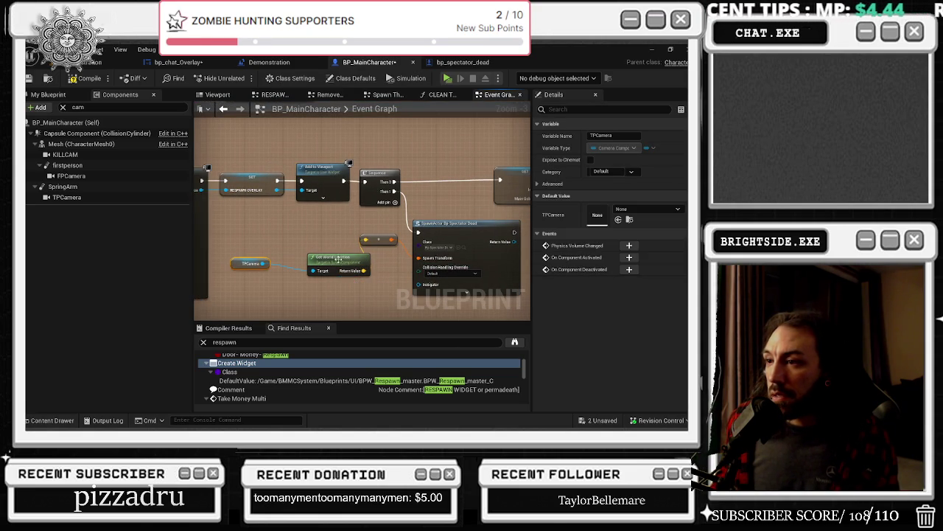
left_click_drag(335, 258, 306, 243)
scroll(431, 279, "up", 2)
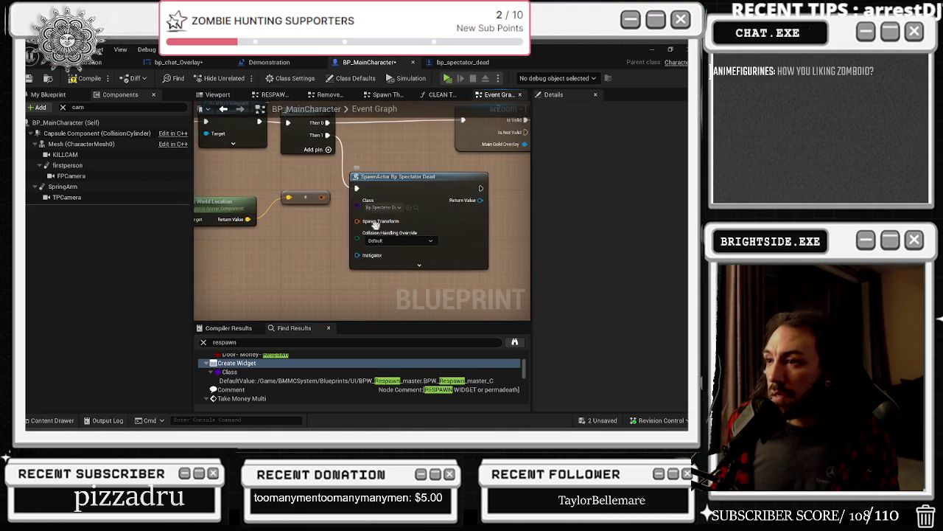
right_click(382, 222)
left_click(431, 262)
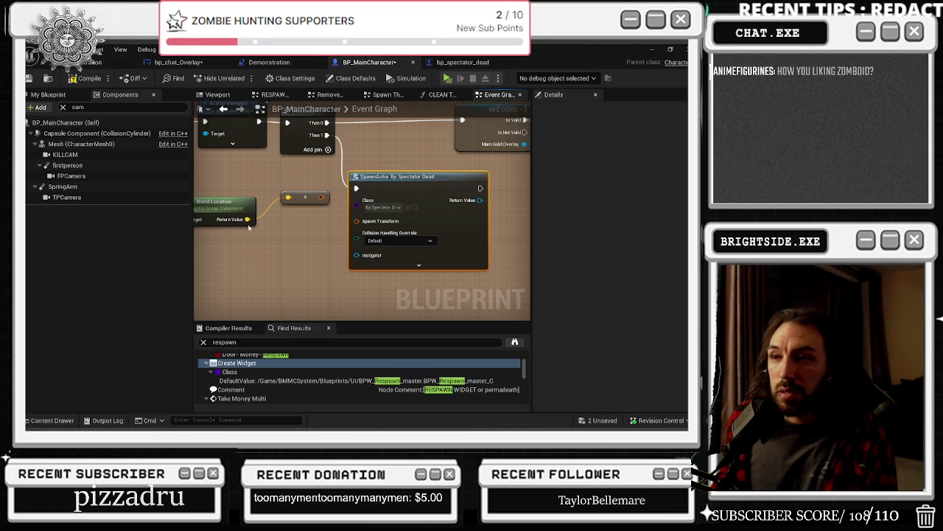
left_click_drag(247, 219, 356, 224)
Step: Set Collision Handling Override to Always Spawn, Ignore Collisions
left_click(375, 281)
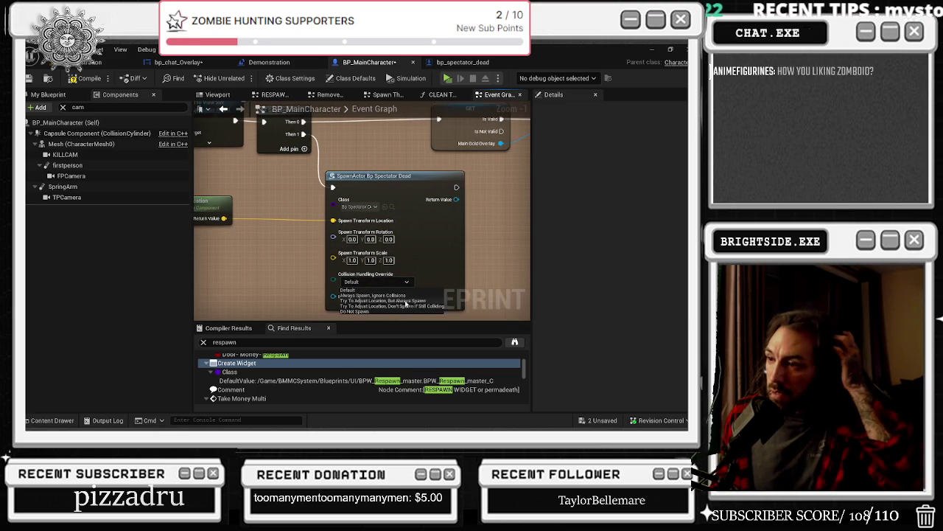
left_click(372, 295)
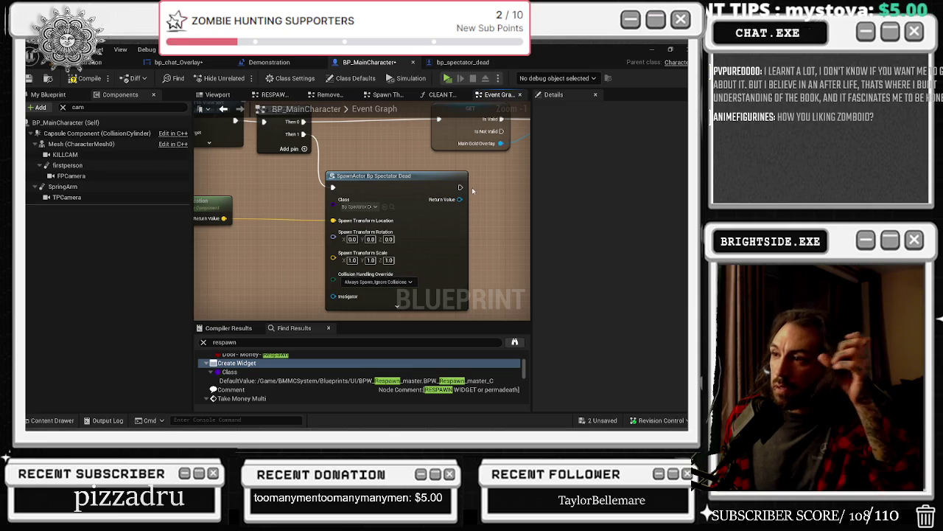
scroll(481, 224, "down", 1)
scroll(435, 200, "down", 1)
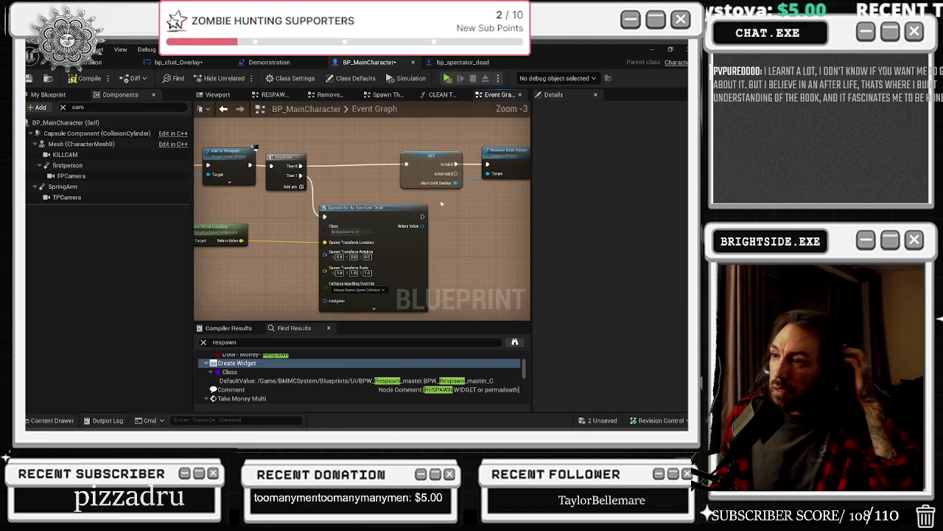
Step: Compile BP_MainCharacter, save the 2 unsaved assets, and launch a Play In Editor test
left_click(86, 81)
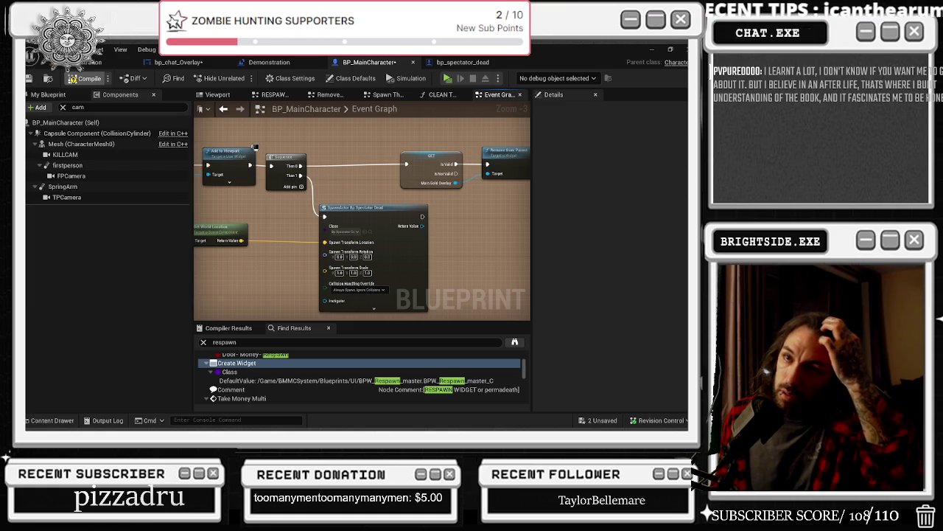
left_click(92, 62)
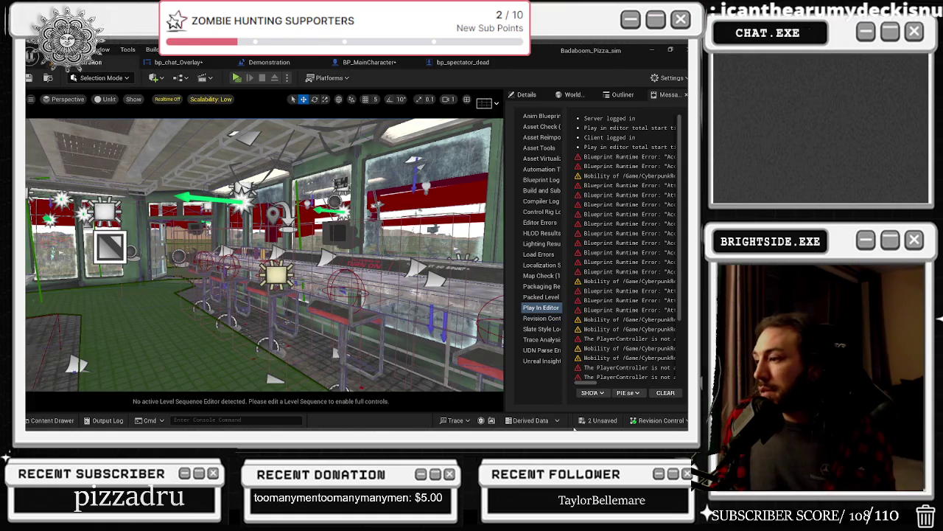
left_click(599, 420)
left_click(427, 340)
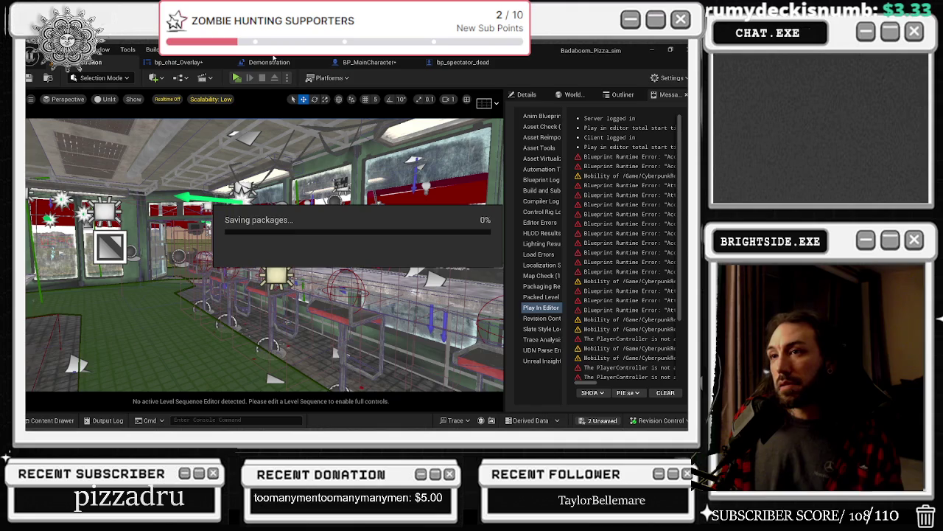
left_click(236, 77)
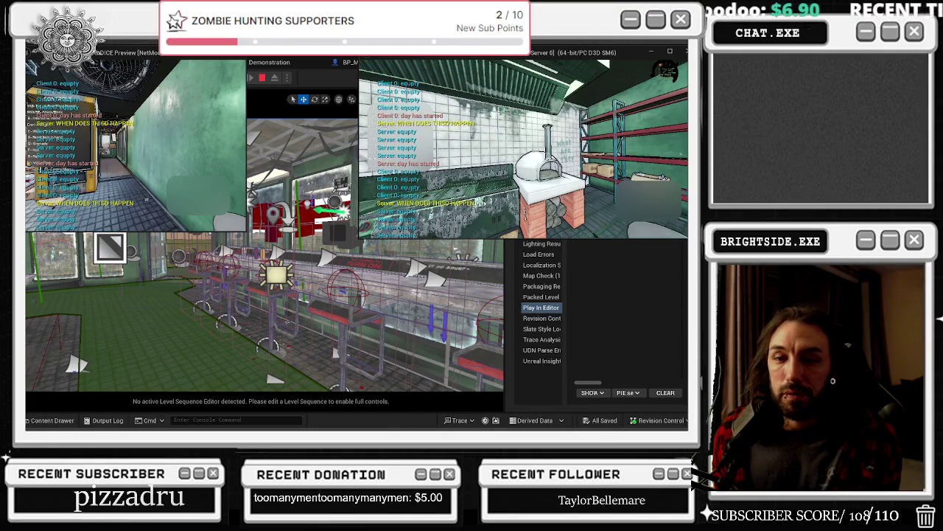
Step: Stop the crashed test play and send the crash report with Send and Restart
key("super+d")
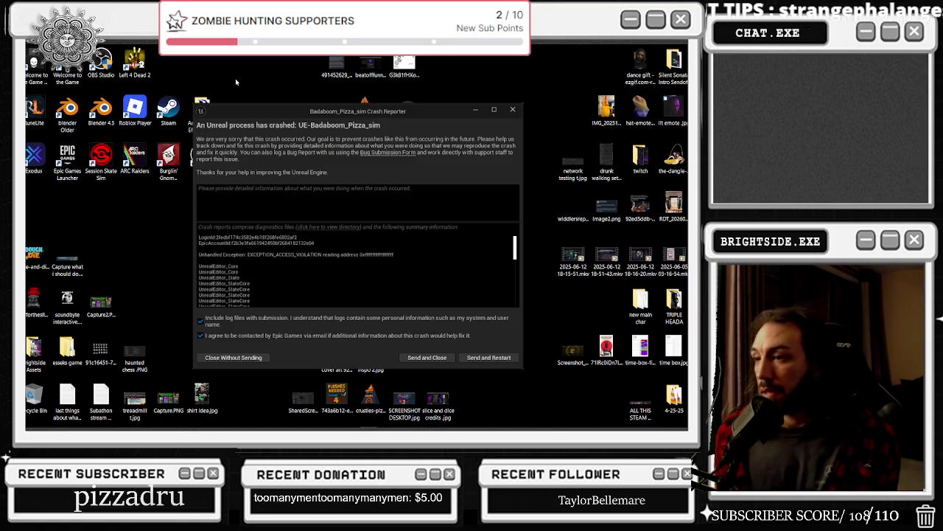
left_click(489, 357)
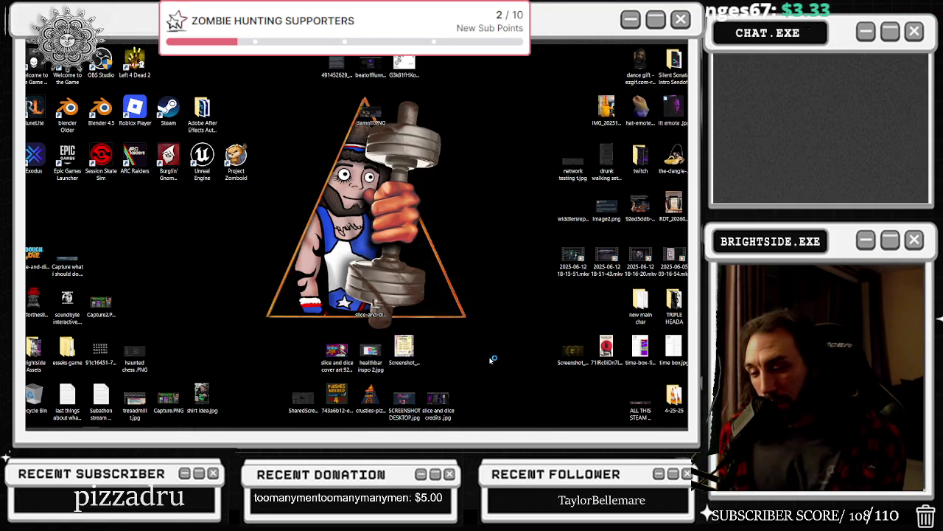
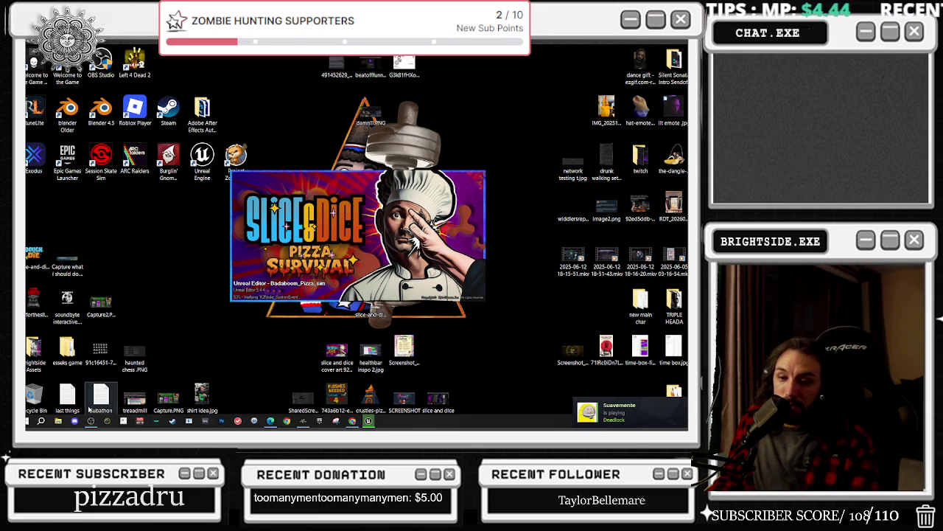
Step: Play minecraft fly thru 2.mkv from the Videos folder and skip ahead past 00:30
mouse_move(57, 424)
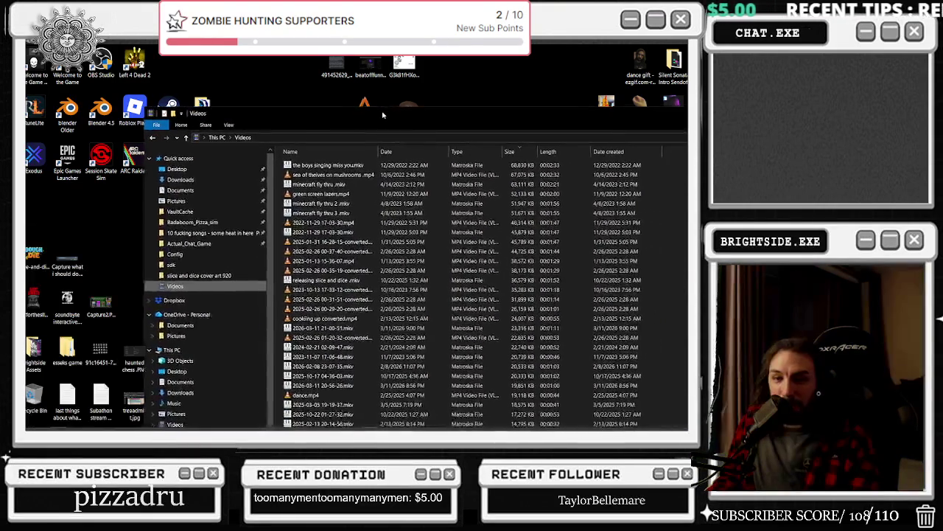
left_click(325, 202)
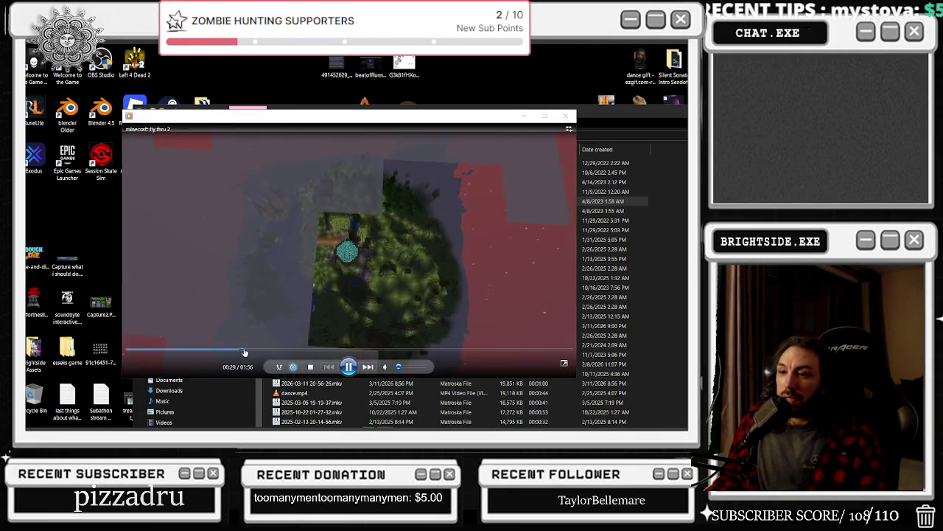
left_click(247, 352)
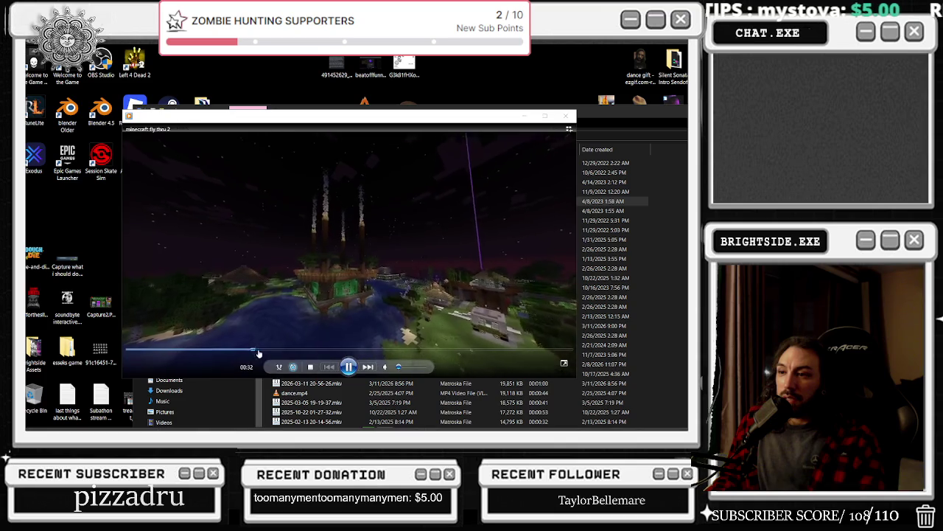
left_click(270, 353)
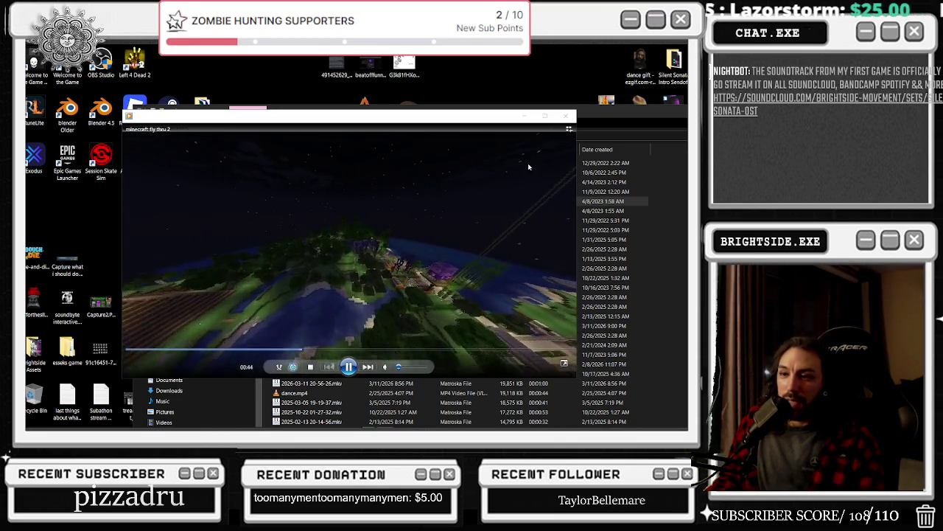
Step: Back in the Videos list, play the minecraft fly thru.mkv clip
left_click(605, 119)
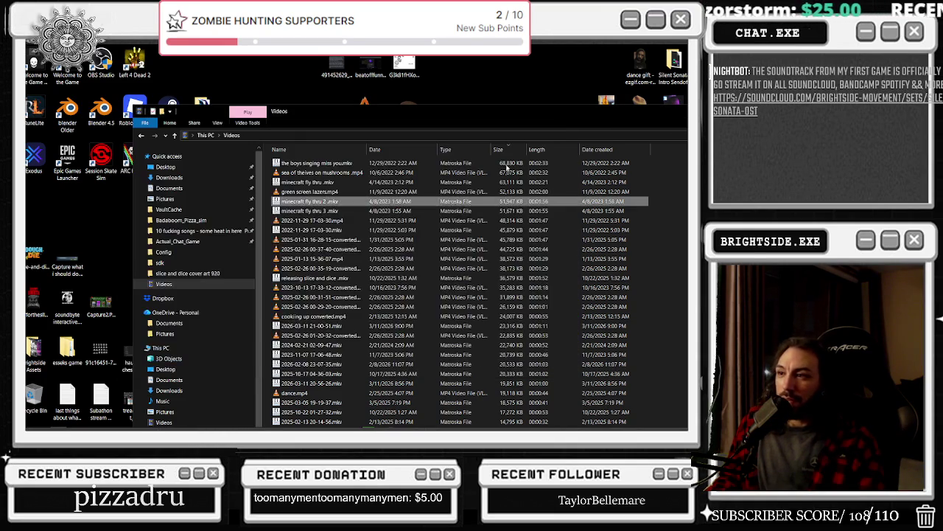
left_click(300, 182)
double_click(301, 182)
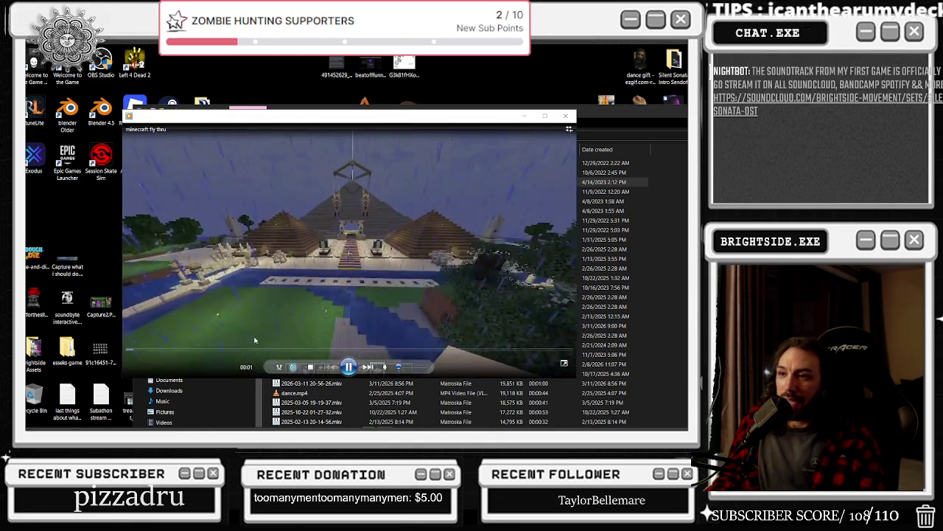
left_click(546, 117)
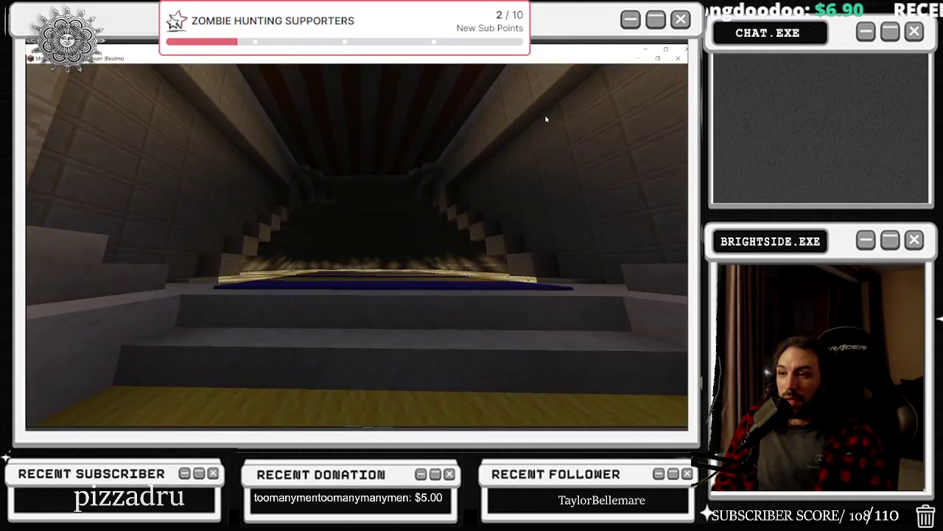
key("alt+F4")
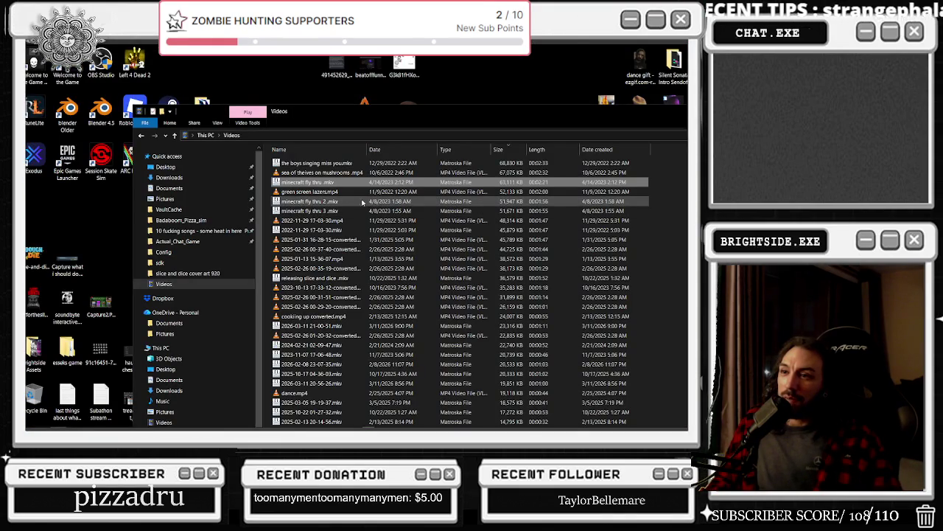
double_click(358, 211)
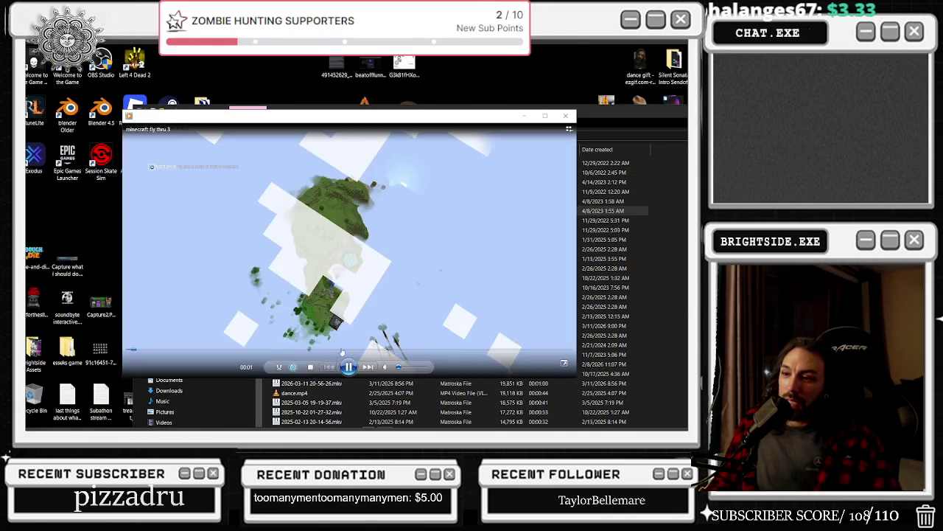
left_click(390, 350)
left_click(443, 351)
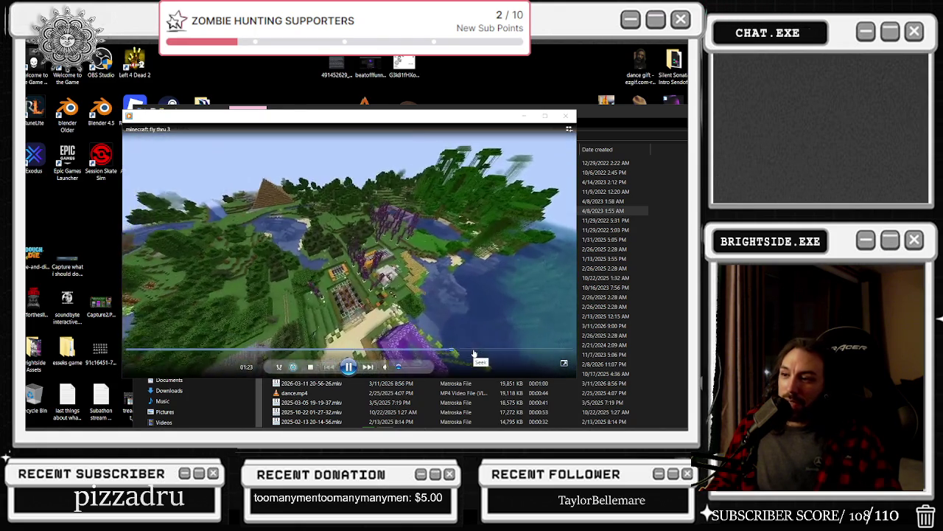
left_click(535, 351)
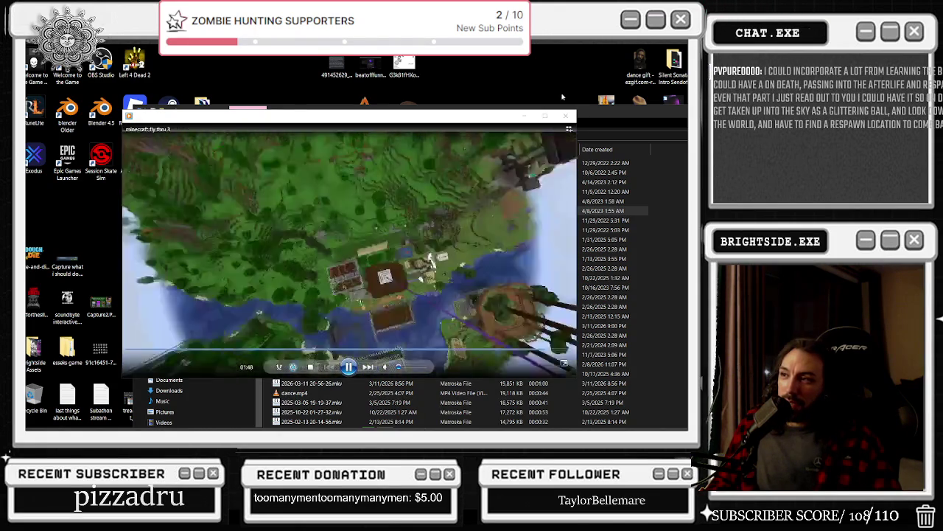
left_click(565, 116)
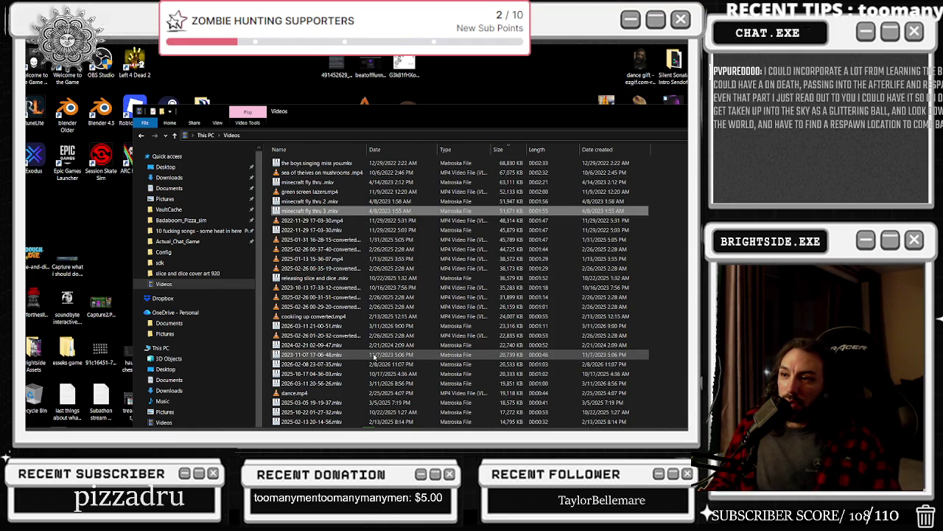
left_click(384, 150)
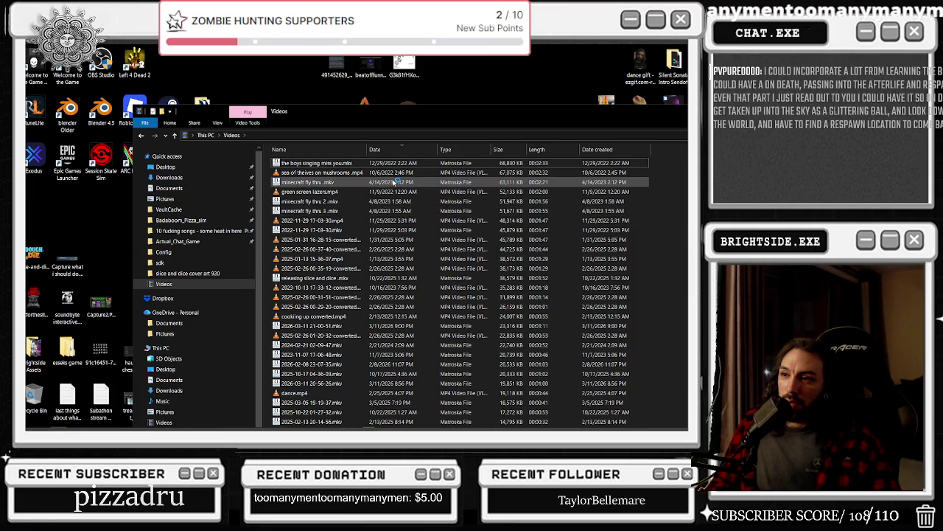
scroll(394, 183, "down", 3)
scroll(395, 183, "down", 4)
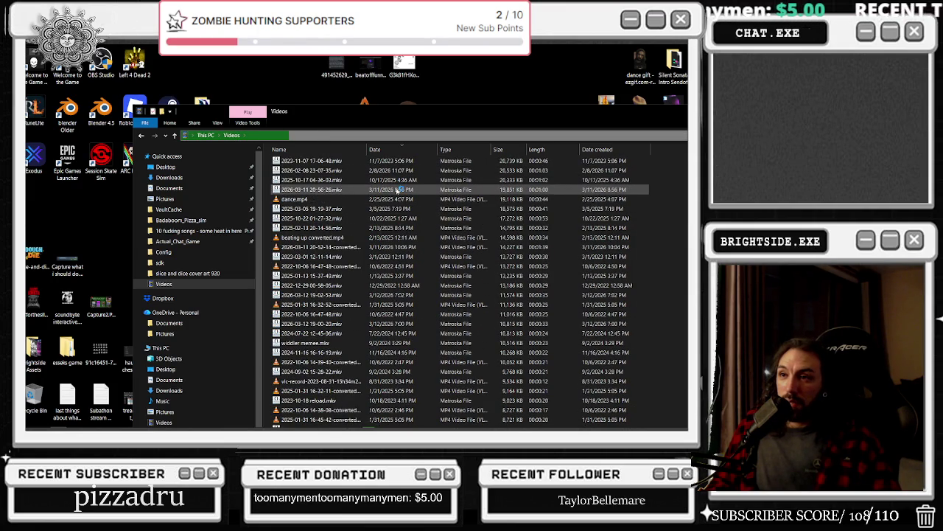
scroll(396, 199, "up", 6)
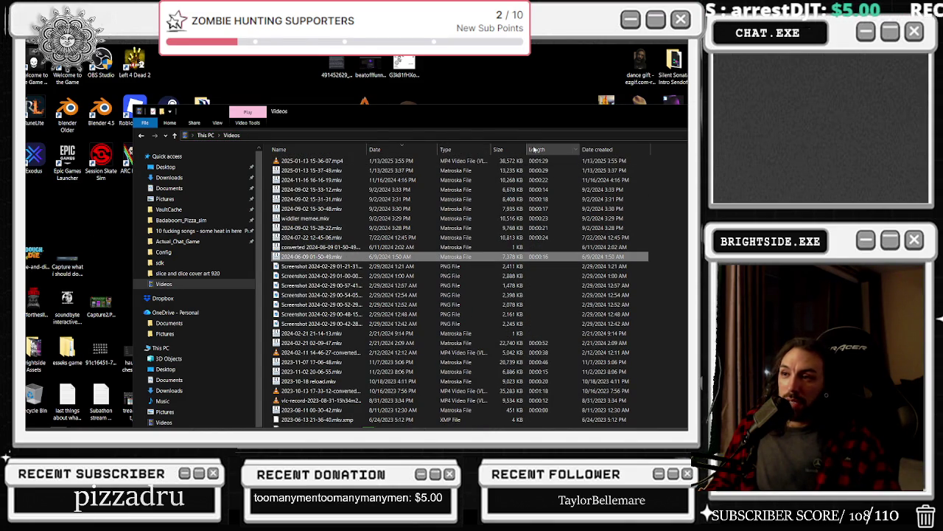
scroll(372, 228, "down", 8)
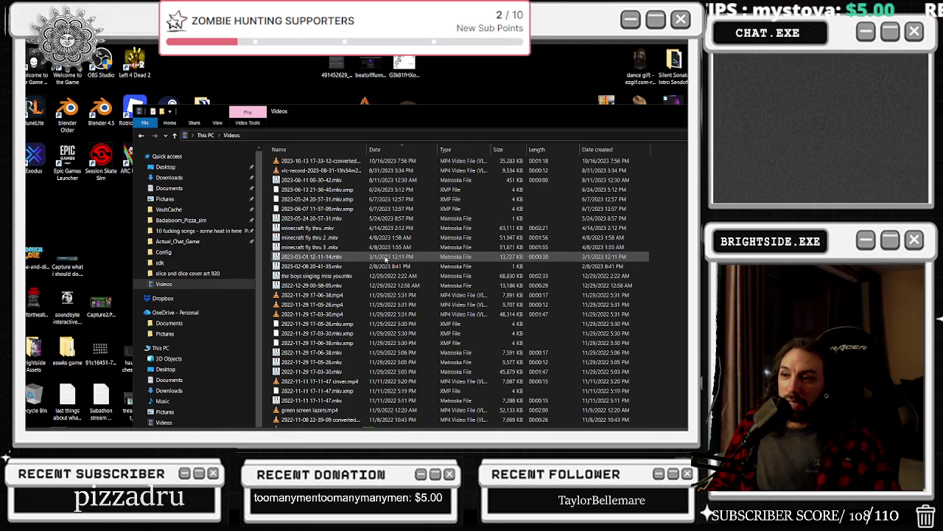
double_click(377, 222)
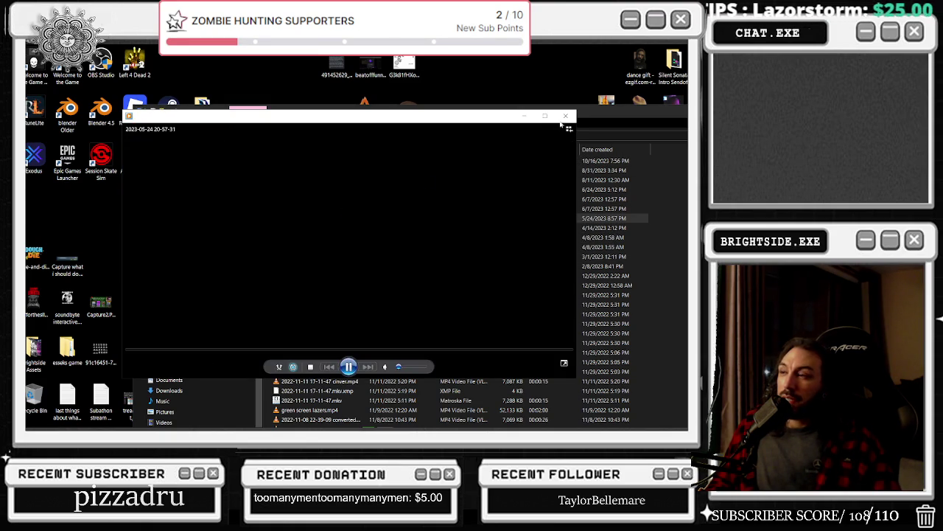
left_click(565, 115)
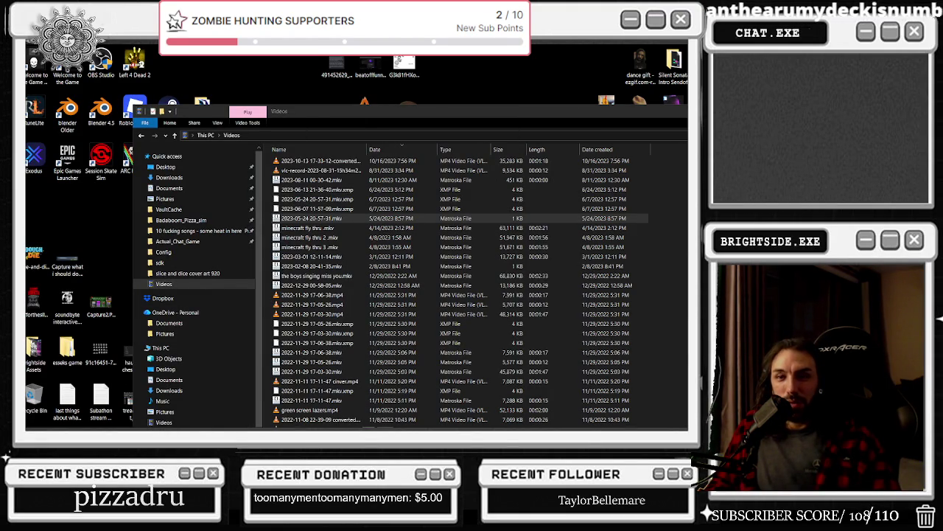
left_click(384, 219)
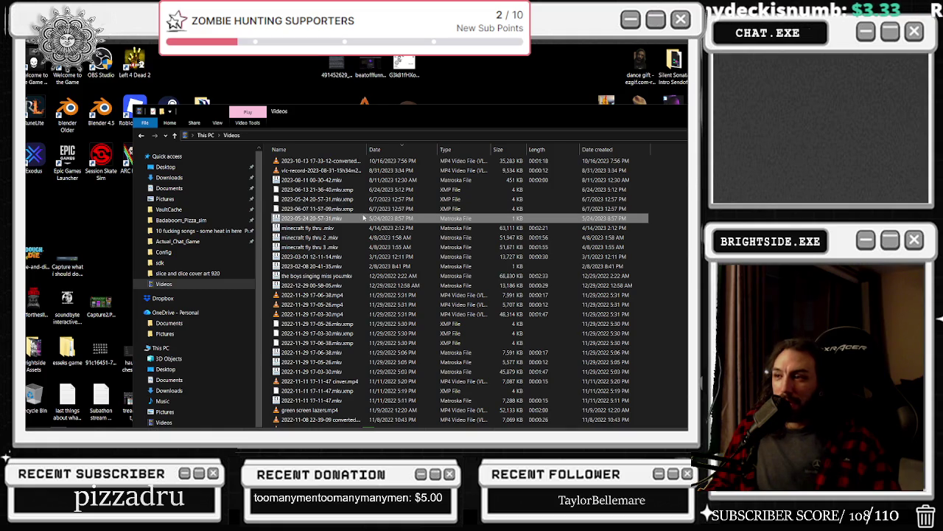
left_click(338, 184)
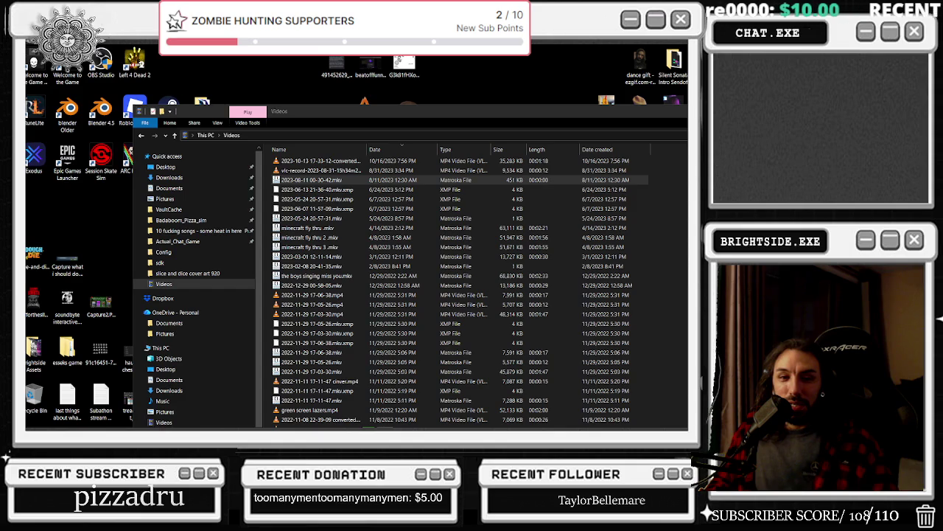
scroll(313, 193, "up", 7)
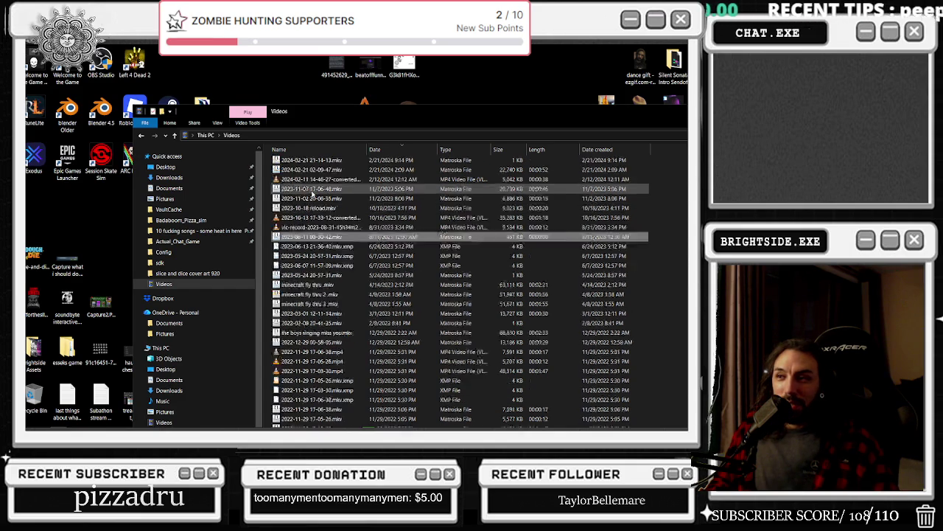
scroll(313, 193, "up", 10)
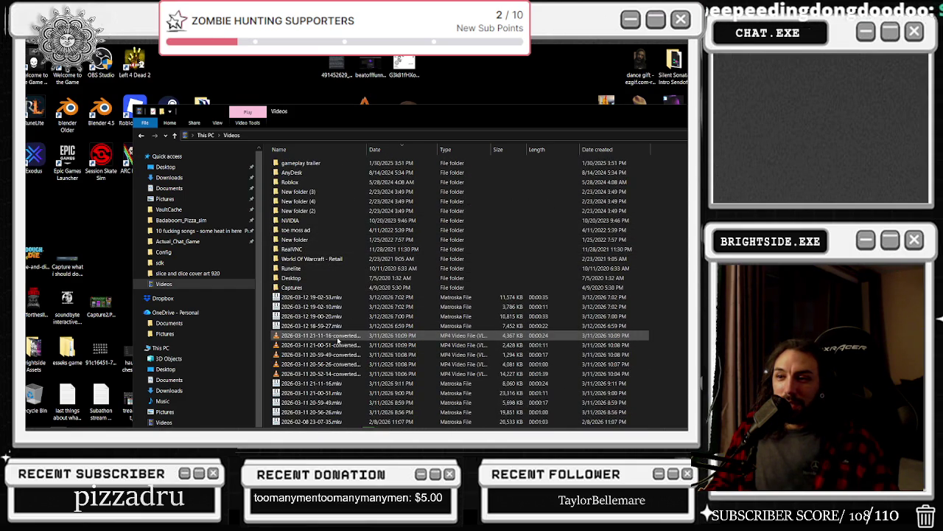
scroll(338, 341, "down", 2)
scroll(338, 341, "down", 7)
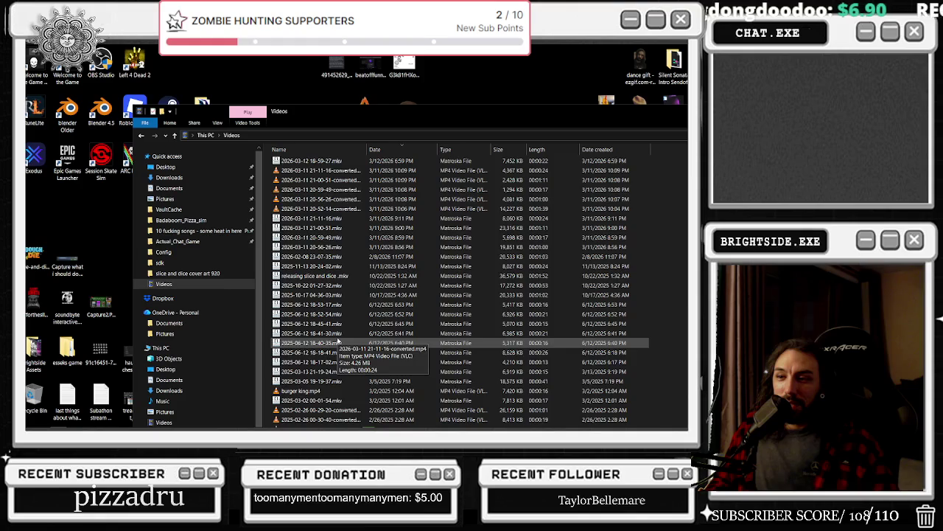
scroll(338, 340, "down", 2)
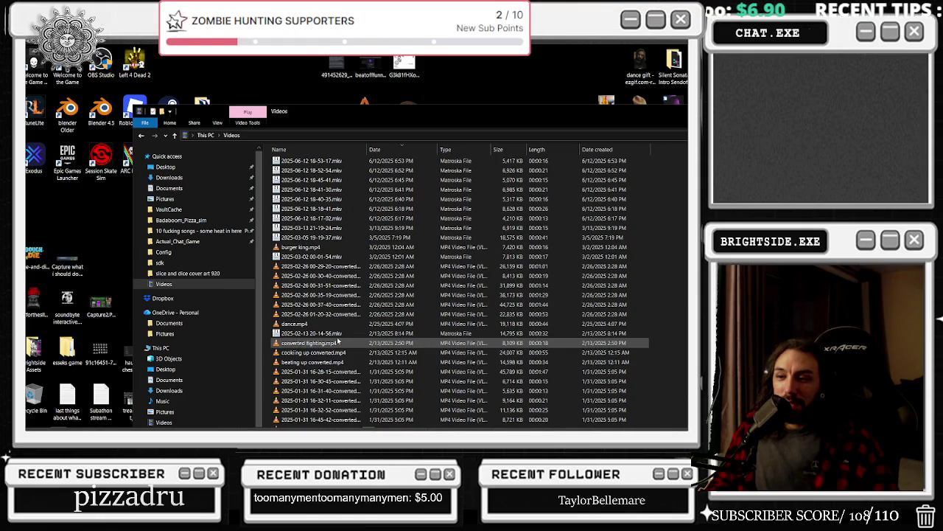
scroll(339, 341, "down", 12)
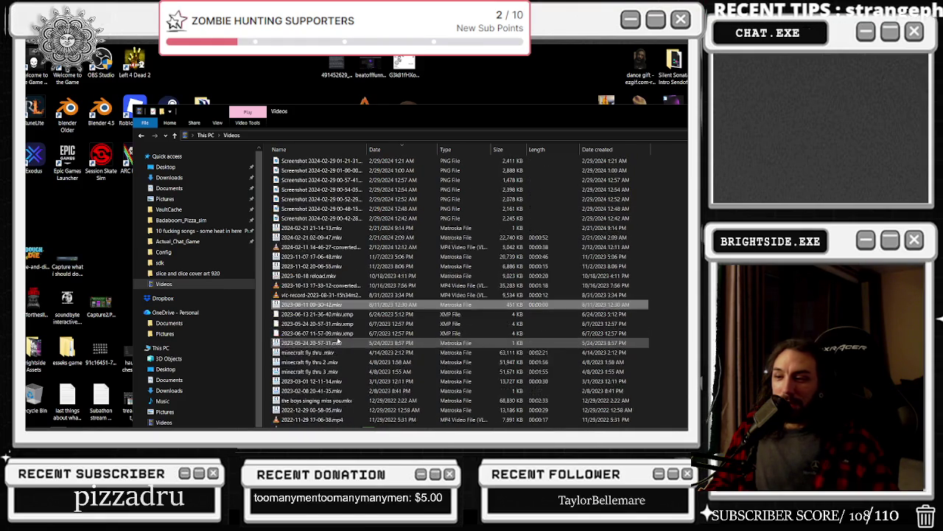
scroll(338, 341, "down", 5)
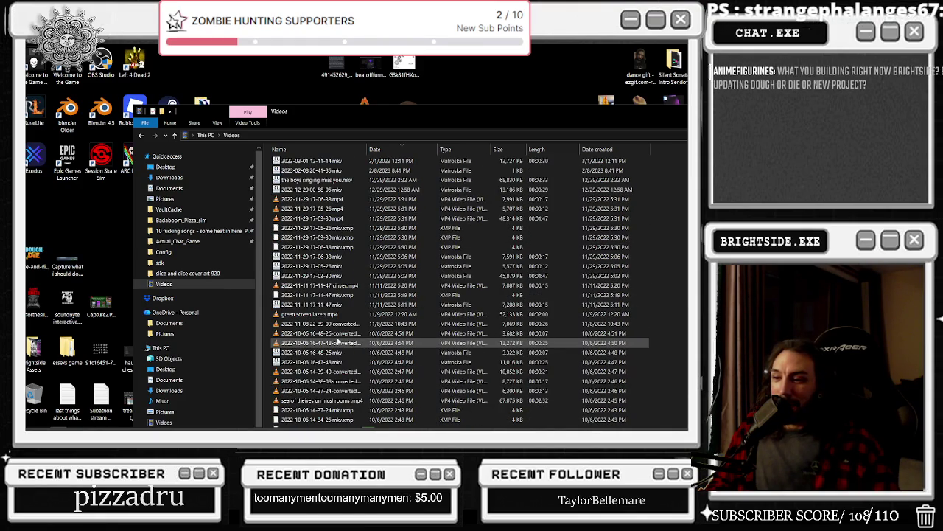
left_click(334, 401)
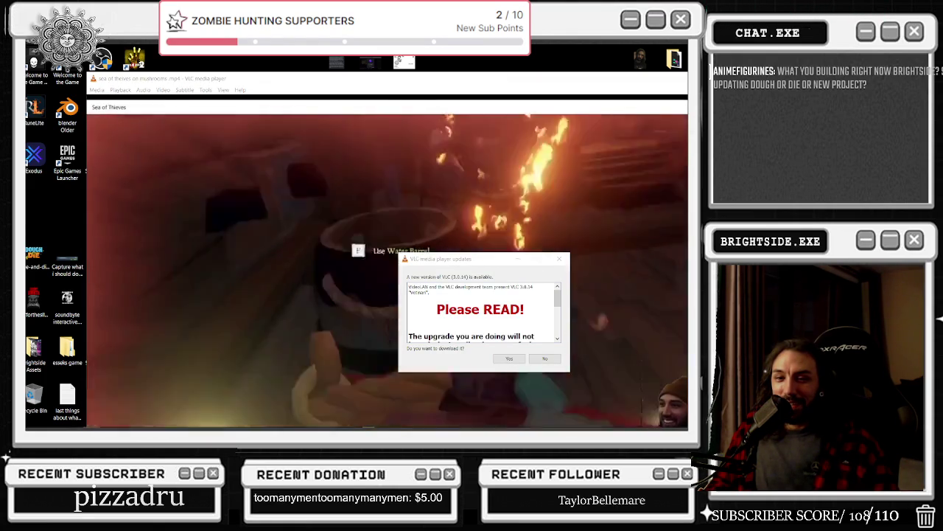
left_click(557, 133)
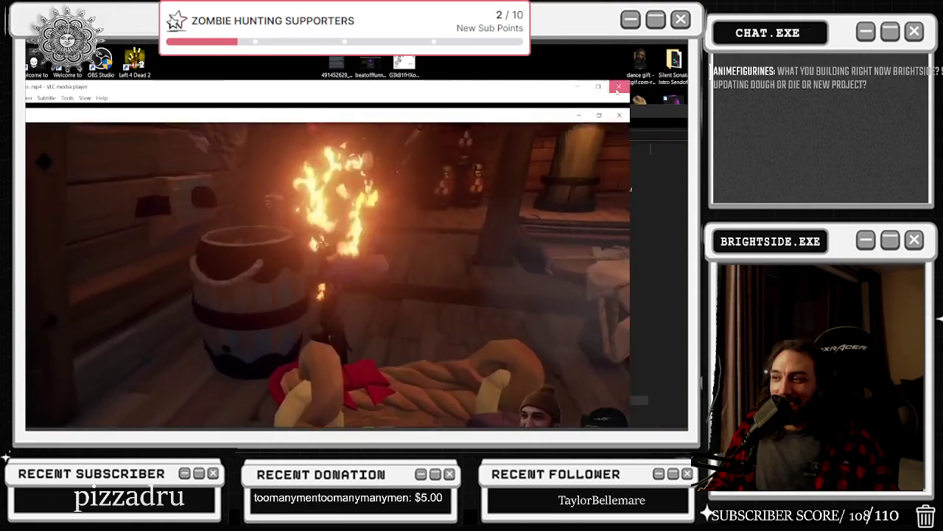
key("alt+F4")
left_click(313, 401)
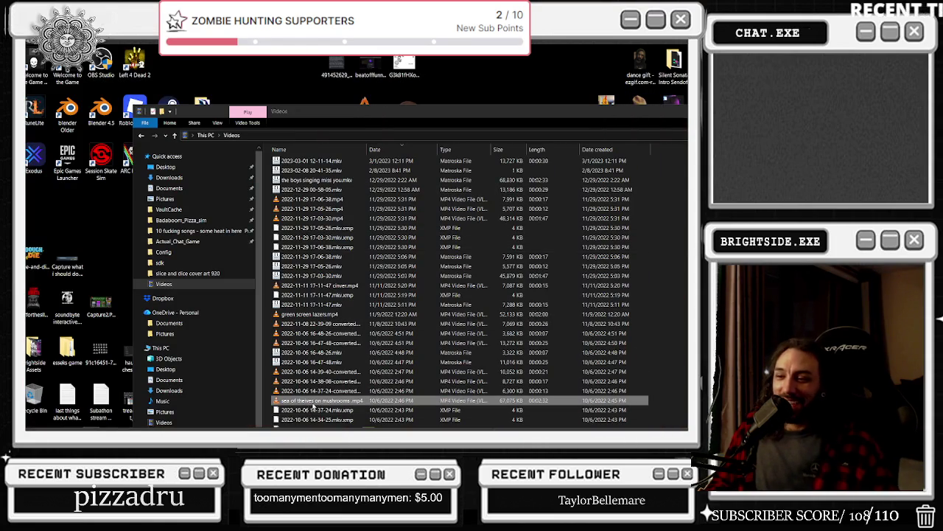
key("alt+Tab")
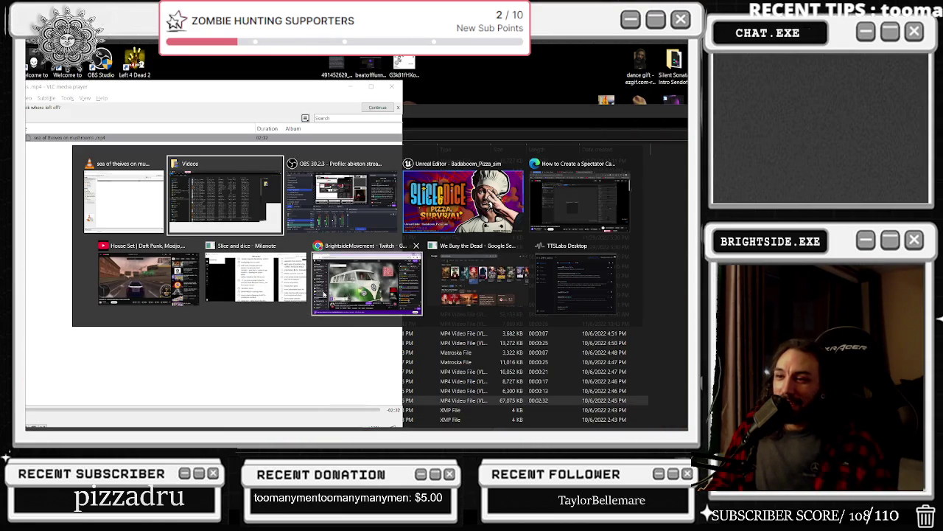
Step: Glance at the YouTube House Set window, then switch back to the VLC Sea of Thieves clip
left_click(140, 298)
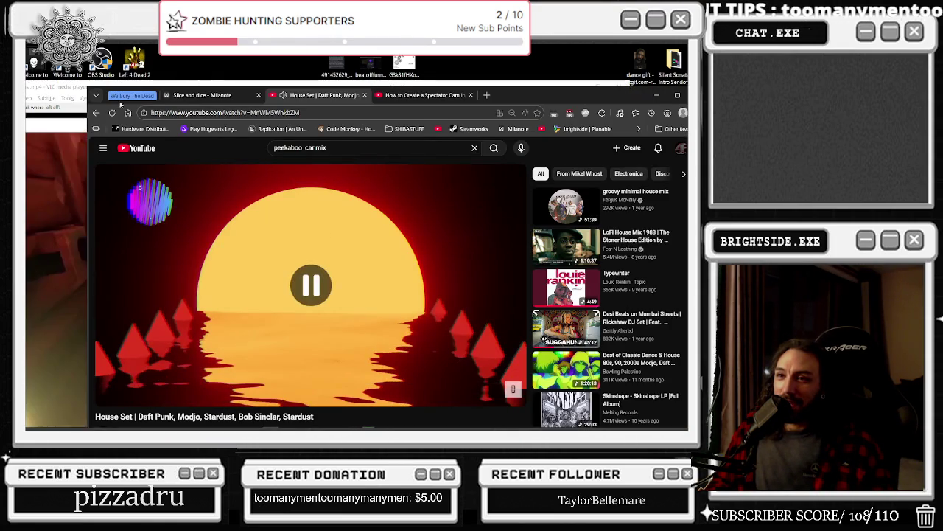
key("alt+Tab")
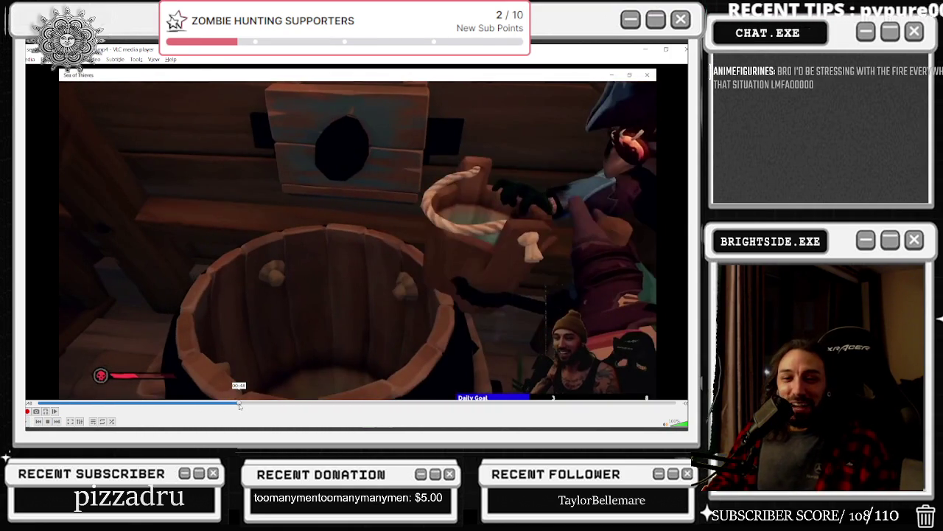
Step: Rewind the Sea of Thieves clip to around 00:48–00:50 to rewatch the burning ship
left_click(238, 403)
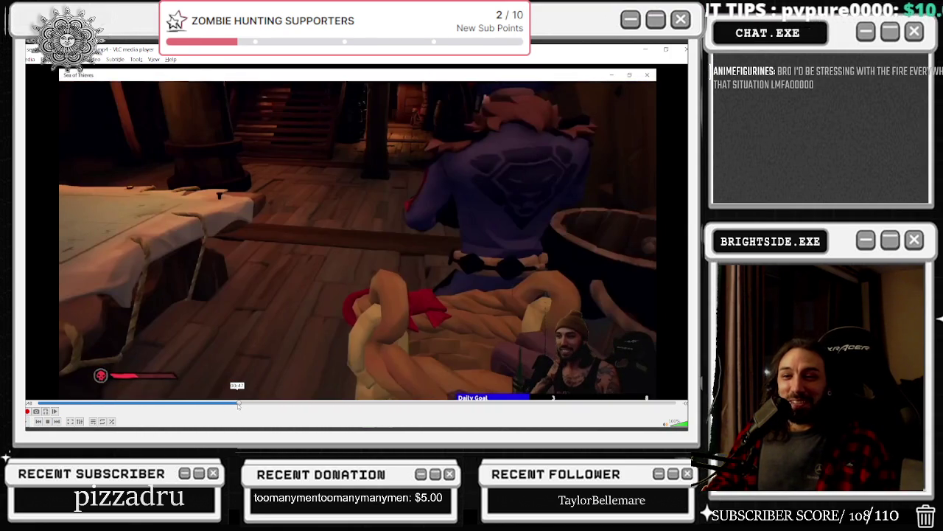
left_click(235, 404)
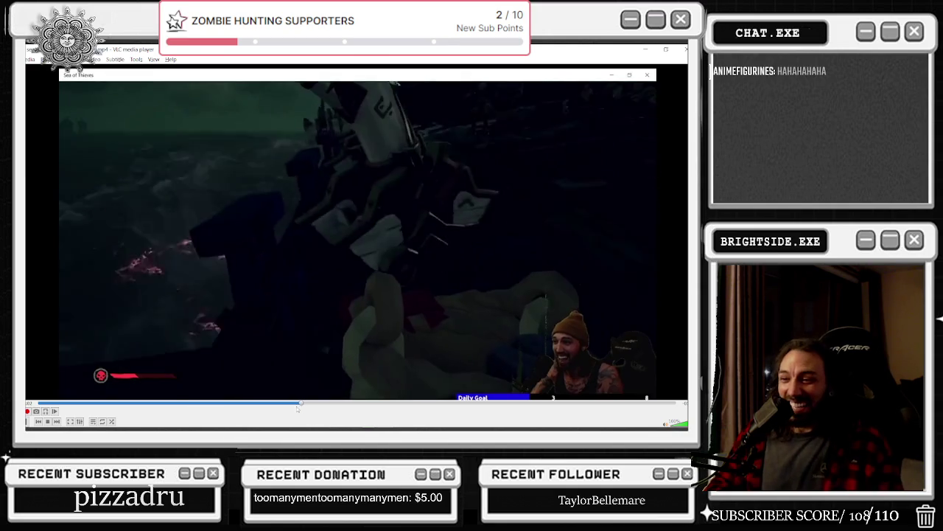
left_click(288, 403)
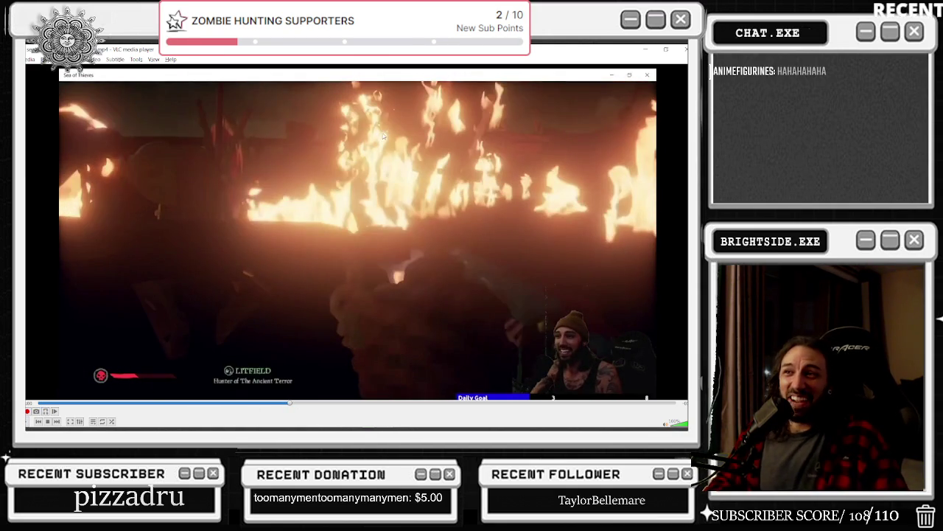
left_click(279, 403)
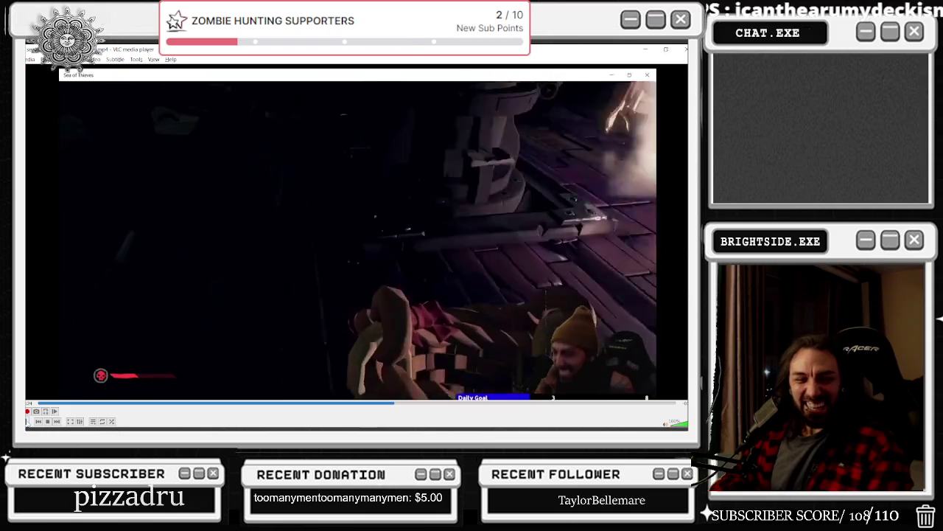
Step: Replay the fire scene, then close VLC and minimize the browser to reveal the Unreal editor
left_click(374, 403)
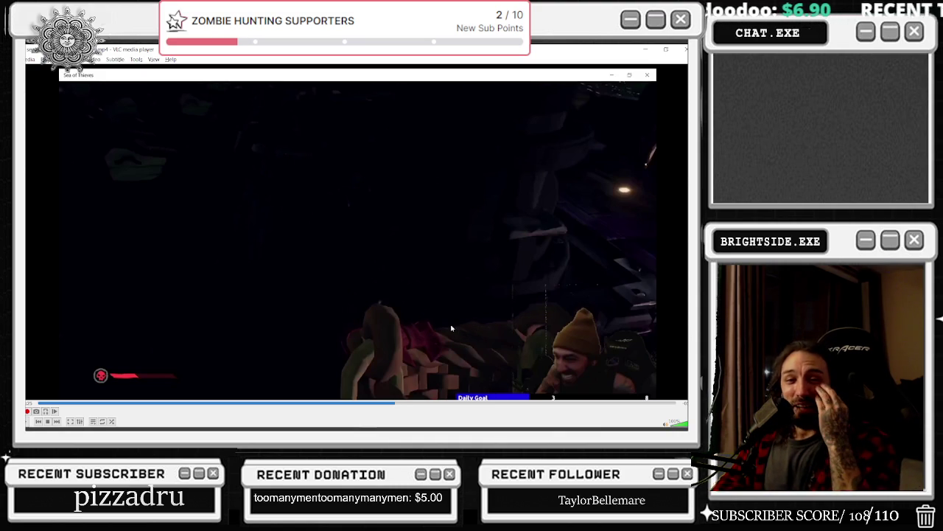
left_click(381, 405)
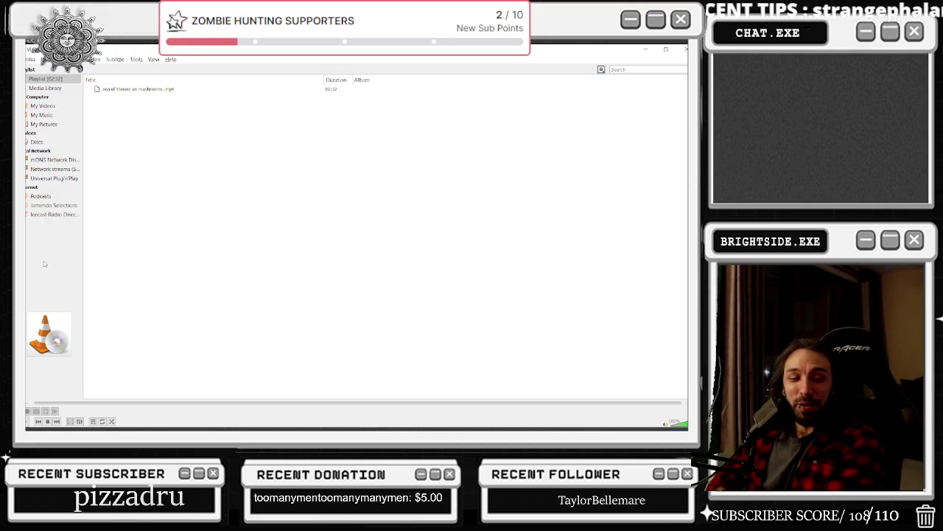
left_click(646, 49)
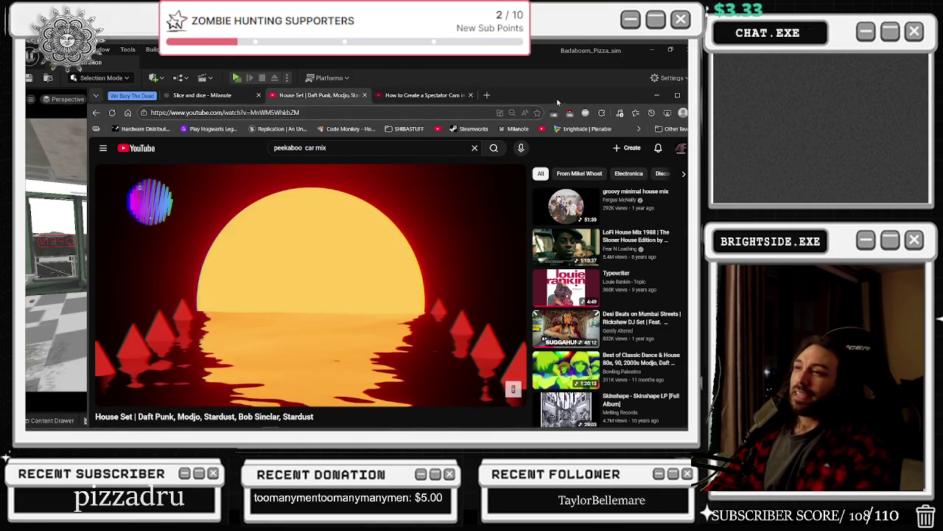
double_click(560, 104)
left_click(547, 255)
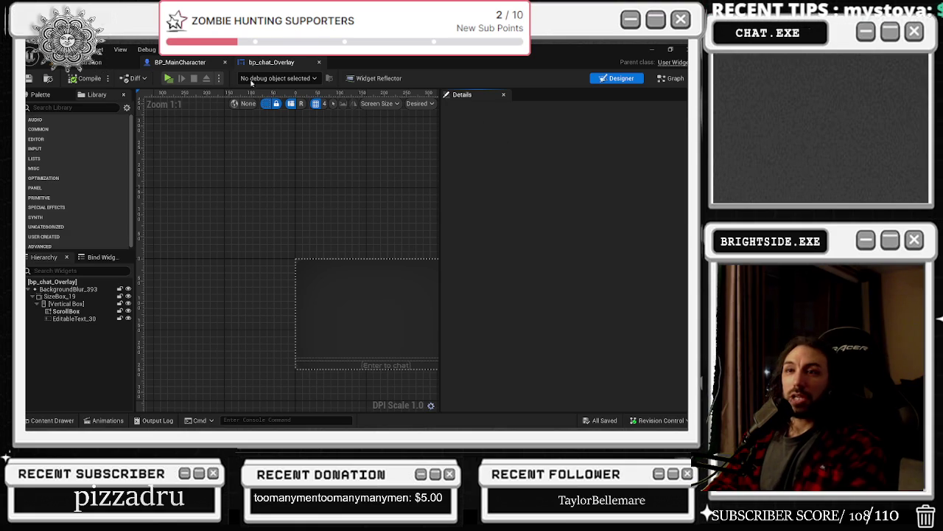
Step: Switch to the BP_MainCharacter blueprint tab to show its Event Graph
left_click(180, 62)
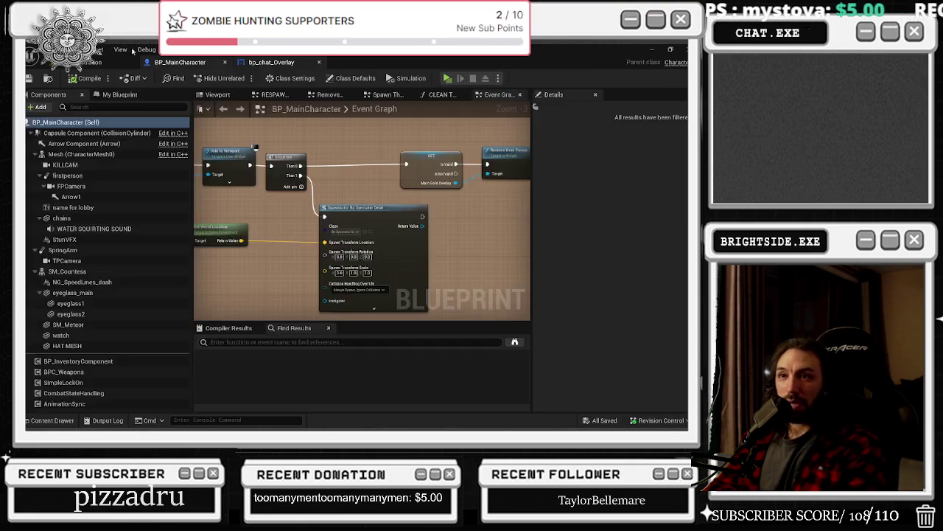
Step: Return to the Badaboom_Pizza_sim level and bring the Pizza Shop client window forward
left_click(95, 62)
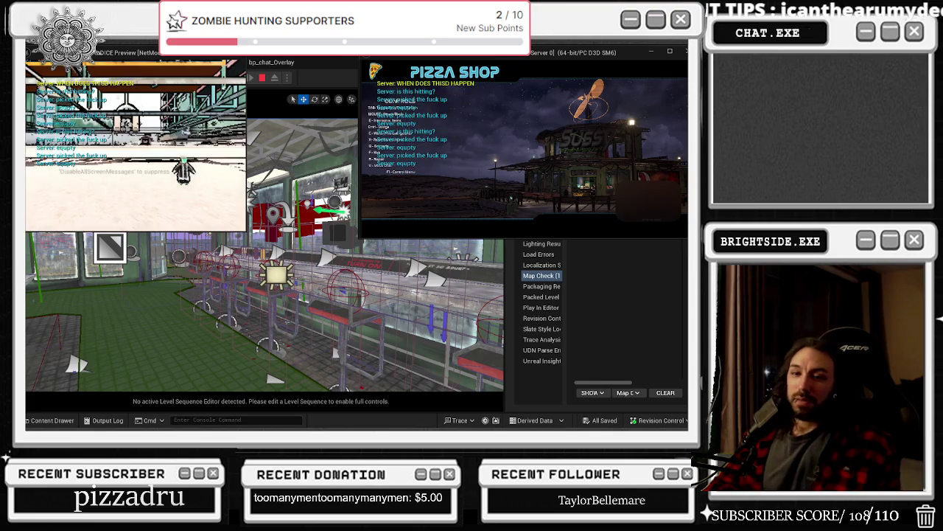
key("alt+Tab")
Step: Close the Client 1 and Server Play In Editor preview windows
mouse_move(100, 54)
left_mouse_down()
mouse_move(120, 81)
mouse_move(135, 162)
left_mouse_up()
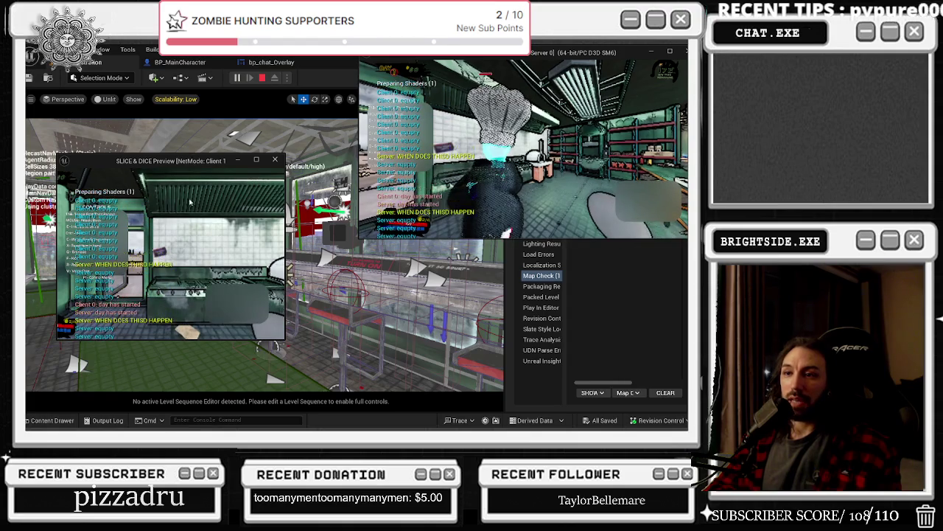
left_click(188, 244)
left_click(203, 249)
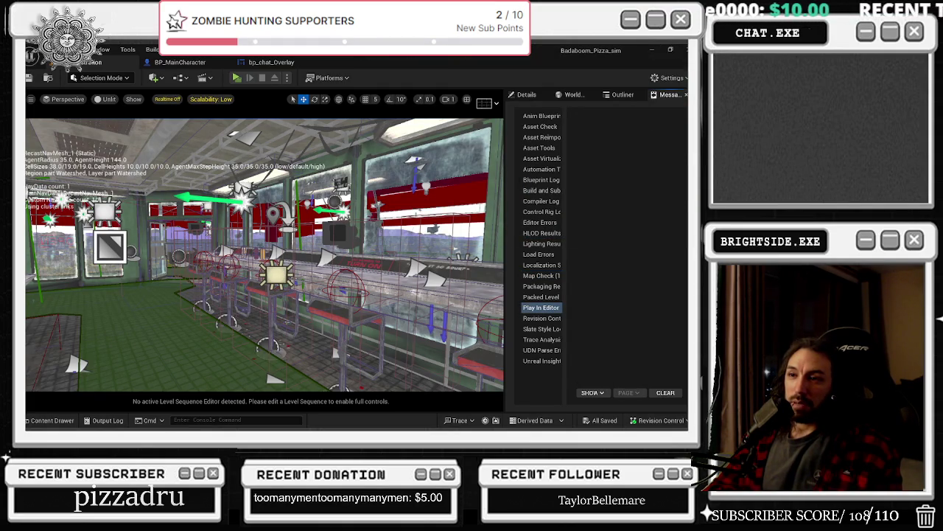
Step: Open and dismiss the bar table's context menu, then bring the YouTube House Set window forward
right_click(294, 264)
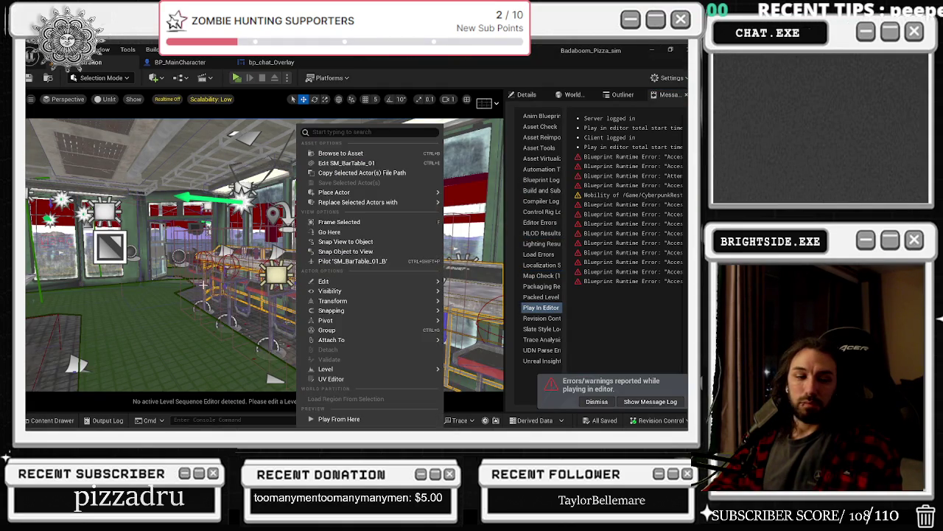
key("Escape")
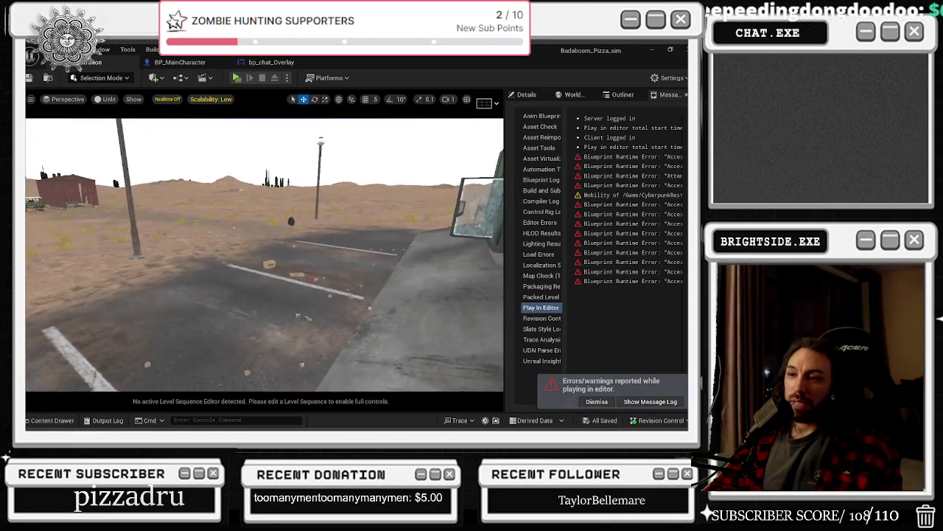
key("alt+Tab")
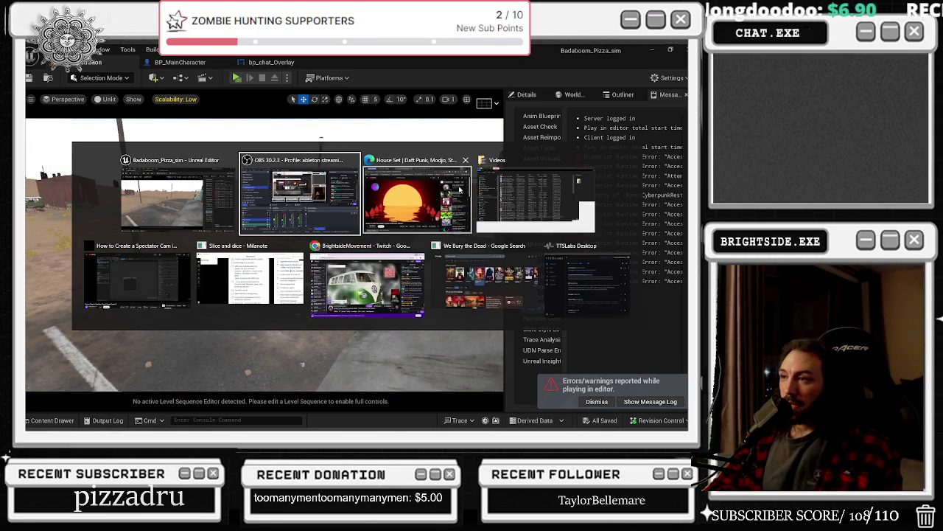
left_click(442, 196)
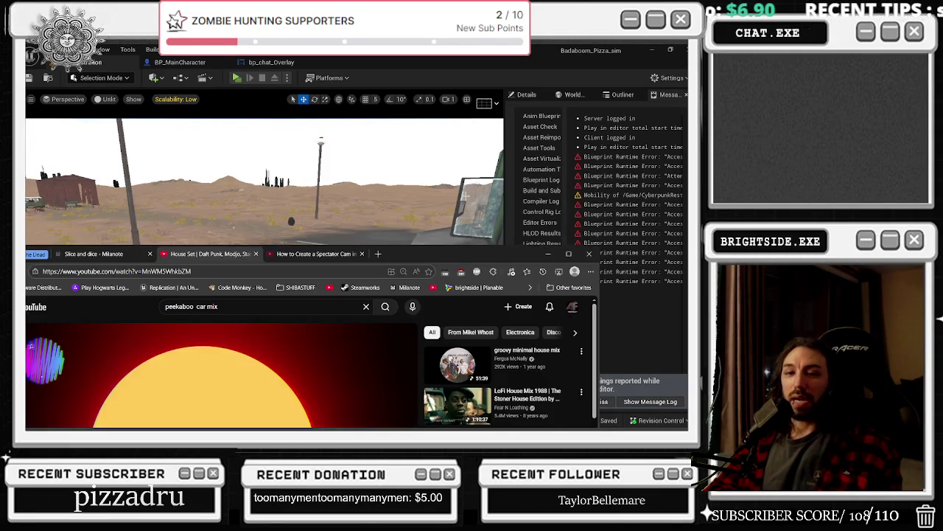
Step: Play the House Set video maximized, then fly the Unreal view toward the green container building
double_click(438, 253)
mouse_move(166, 402)
key("space")
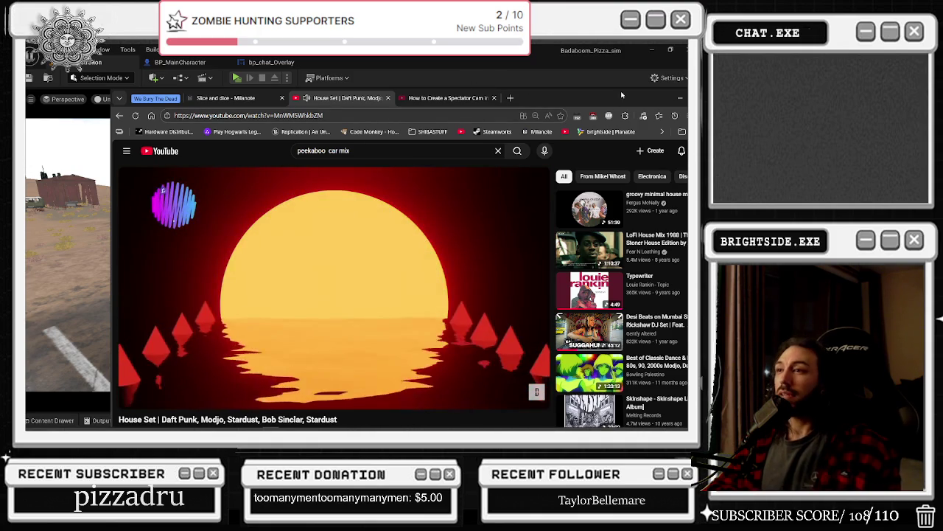
key("alt+Tab")
left_click_drag(311, 264, 361, 214)
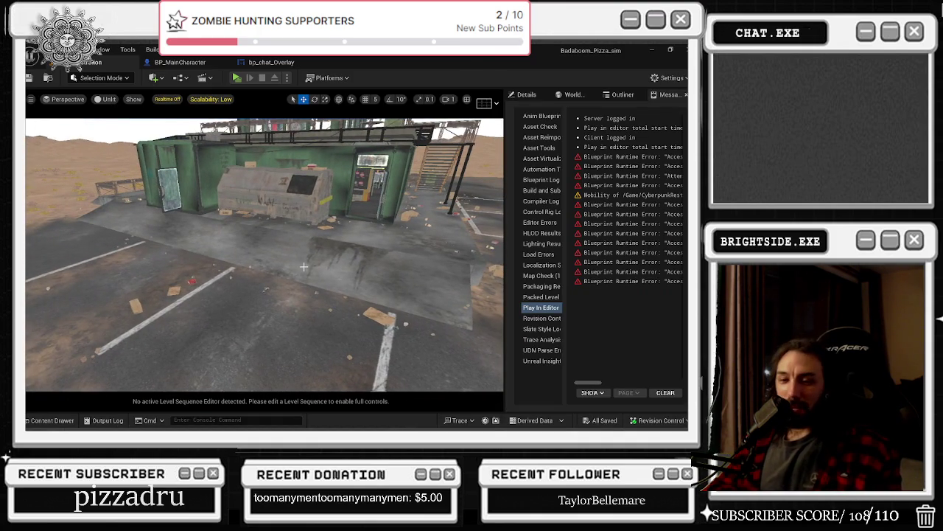
key("ctrl+space")
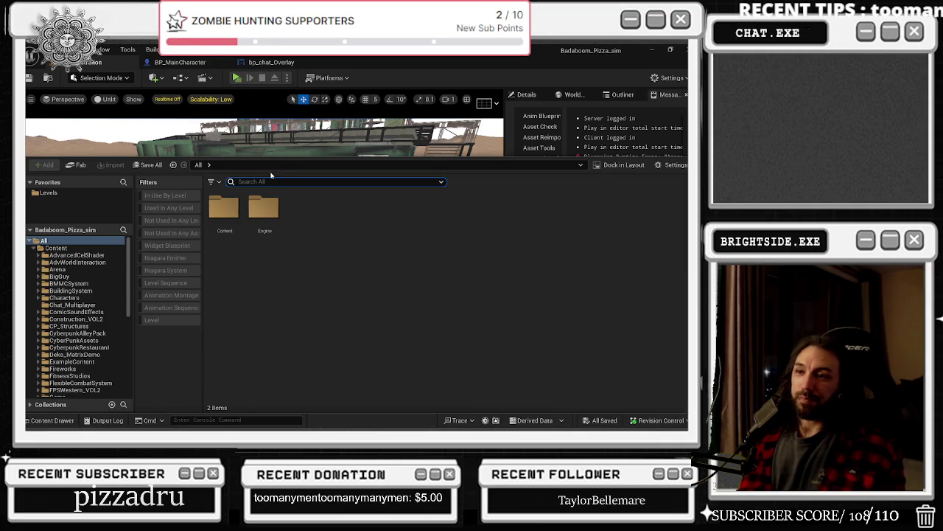
type("spike")
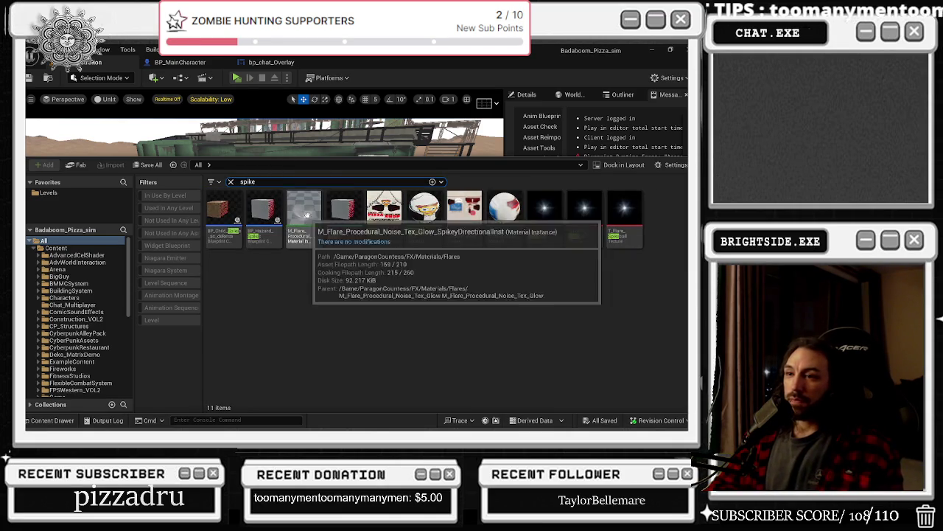
mouse_move(223, 214)
left_mouse_down()
mouse_move(235, 235)
mouse_move(229, 190)
mouse_move(180, 145)
mouse_move(178, 203)
mouse_move(262, 284)
mouse_move(284, 299)
mouse_move(315, 298)
mouse_move(307, 315)
mouse_move(255, 247)
left_mouse_up()
key("f")
key("e")
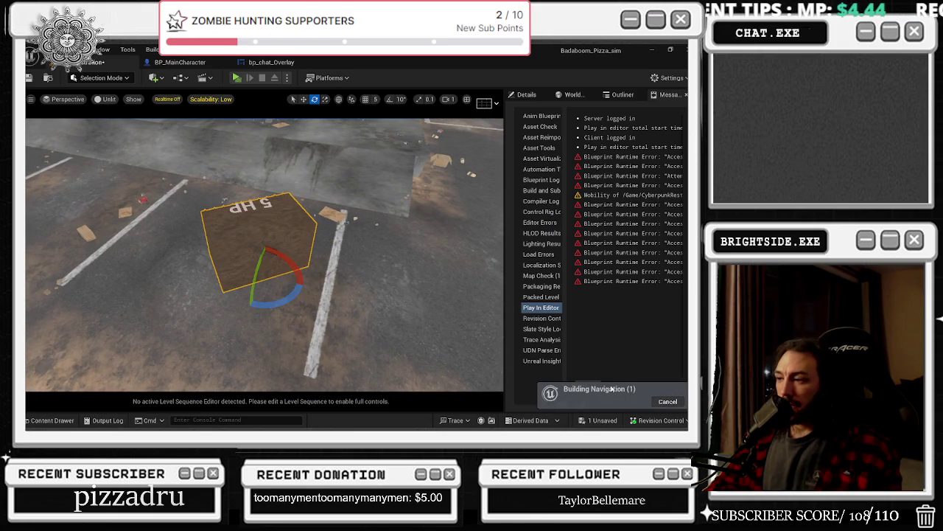
left_click_drag(148, 185, 140, 208)
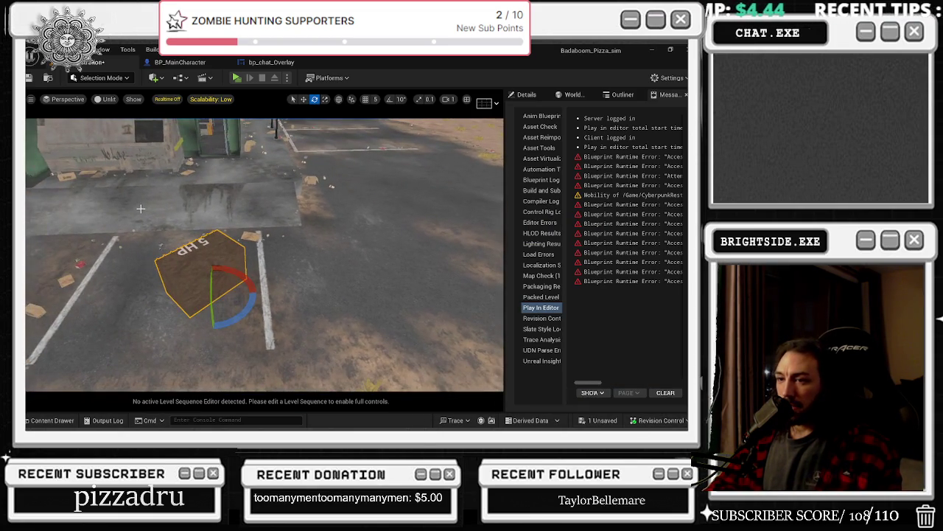
key("w")
left_click_drag(275, 293, 332, 311)
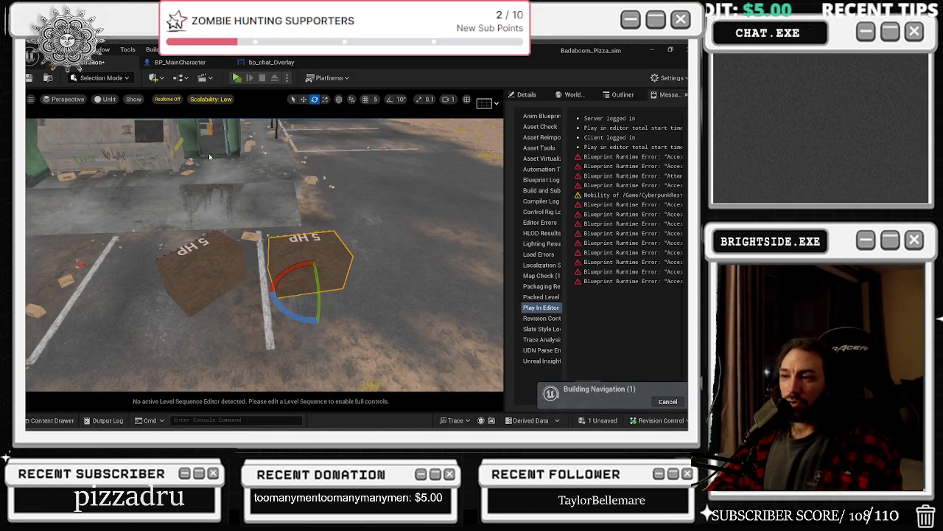
key("ctrl+shift+s")
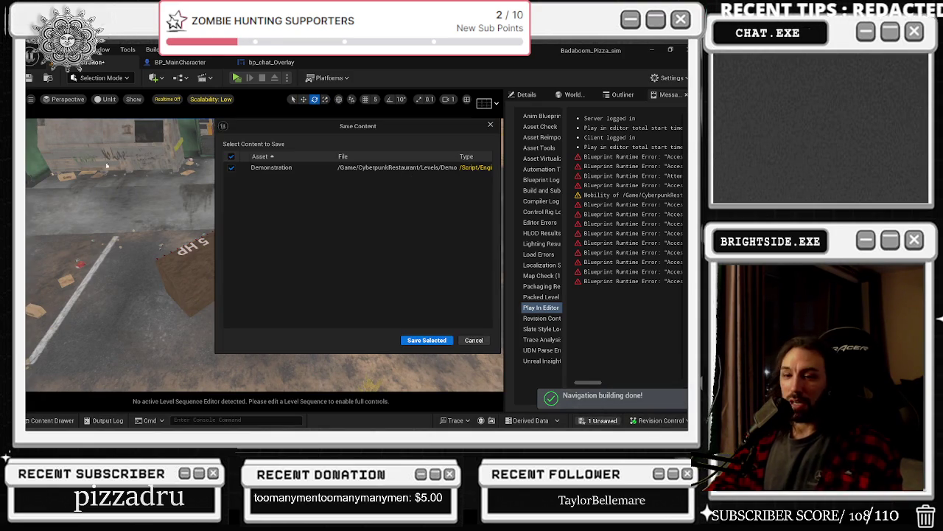
left_click(422, 340)
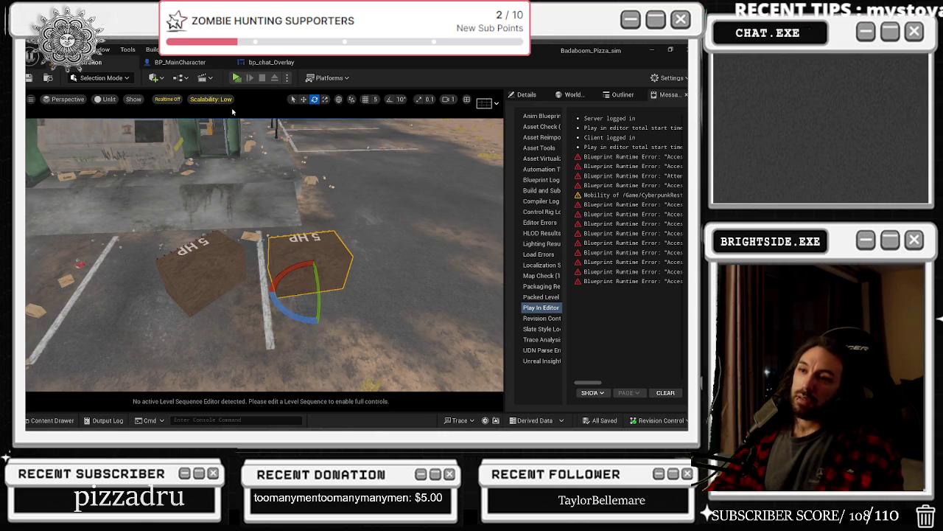
left_click(236, 78)
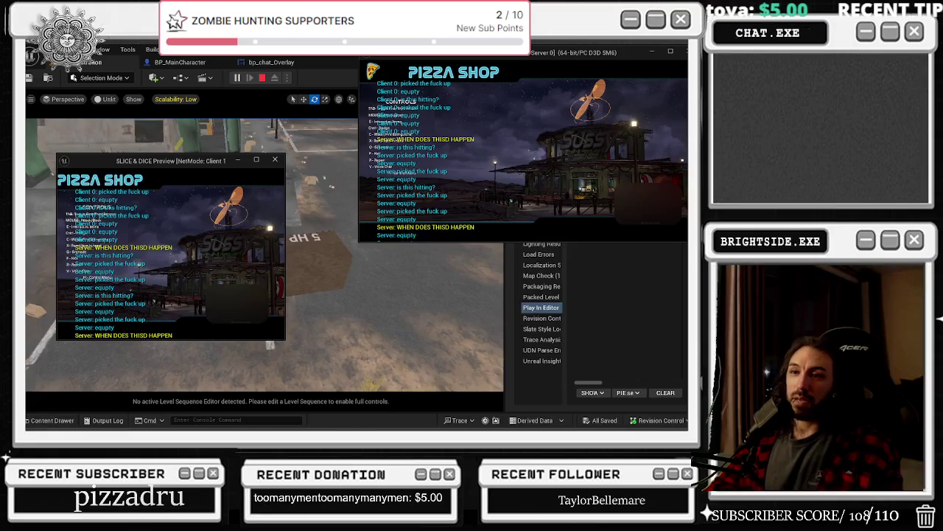
Step: Snap the Client 1 preview left and Server right, play-test, then end the session with Esc
key("alt+Tab")
left_click_drag(75, 162, 45, 84)
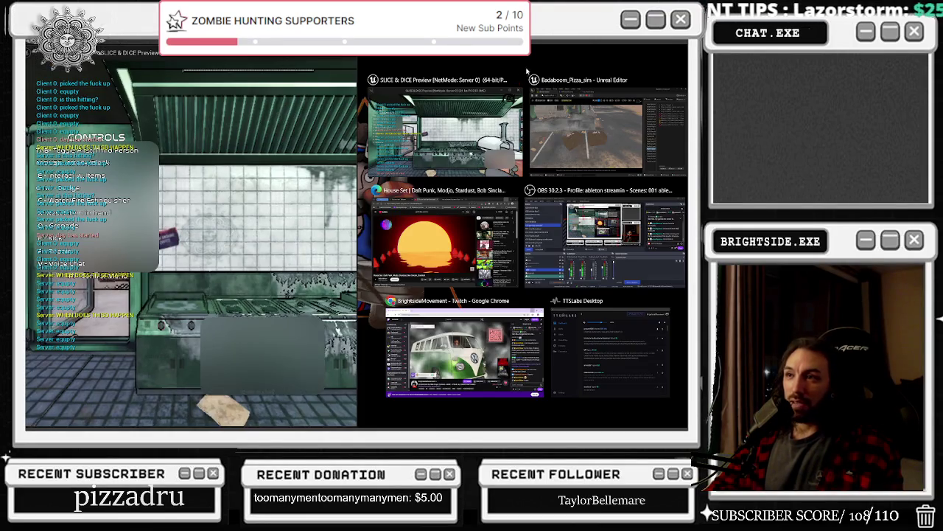
left_click(445, 130)
left_click(445, 130)
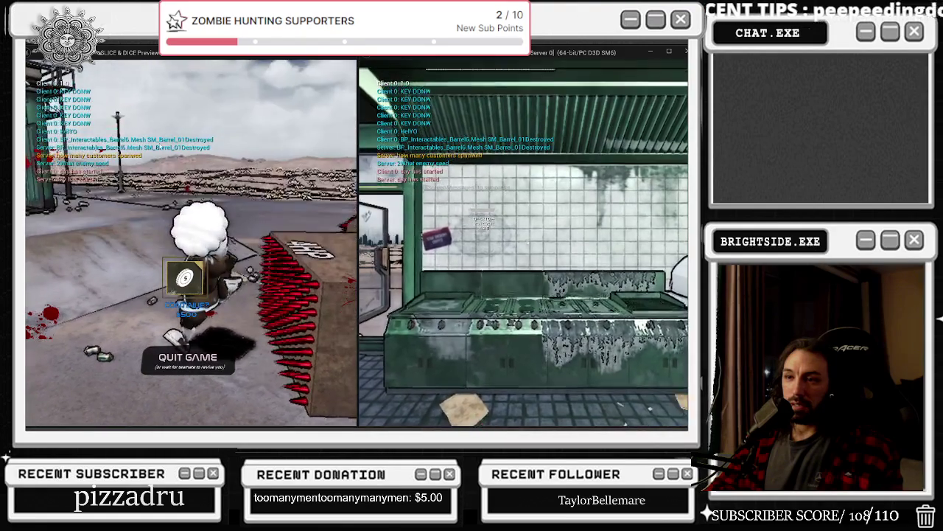
key("Escape")
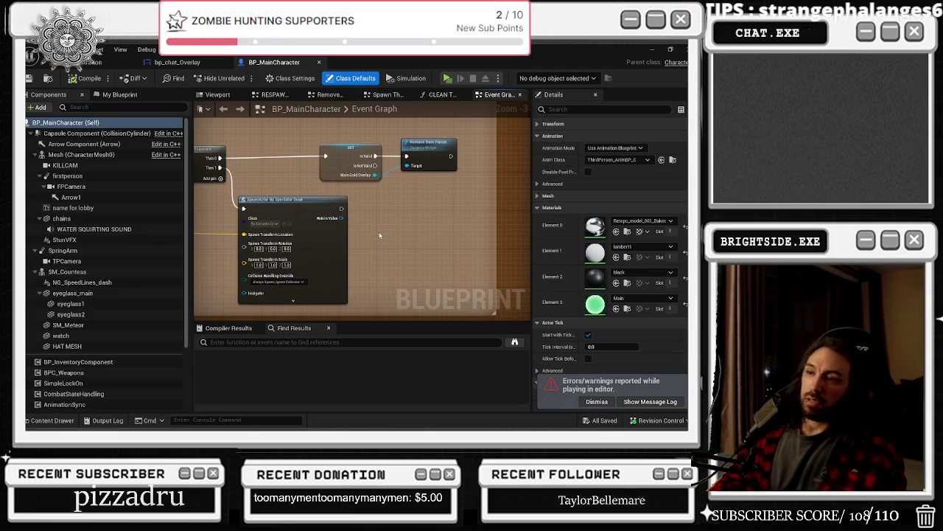
Step: Add an Add Possessable node off SpawnActor's Return Value, then delete it
scroll(350, 236, "down", 1)
scroll(377, 226, "up", 2)
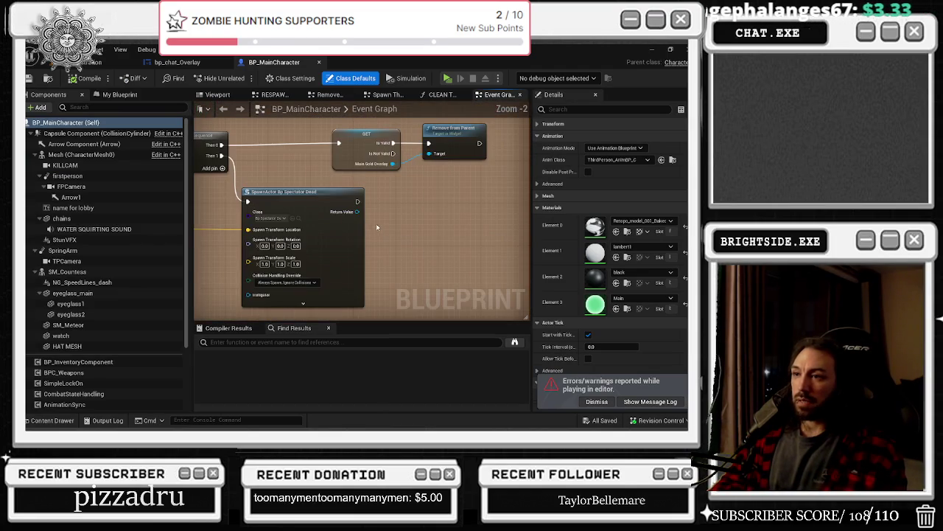
left_click_drag(357, 212, 398, 232)
type("poss")
left_click(454, 283)
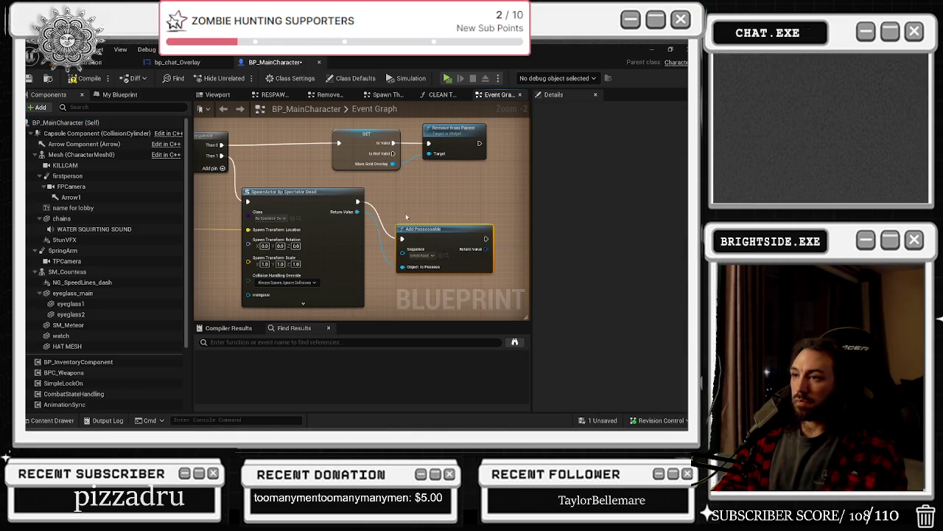
key("Delete")
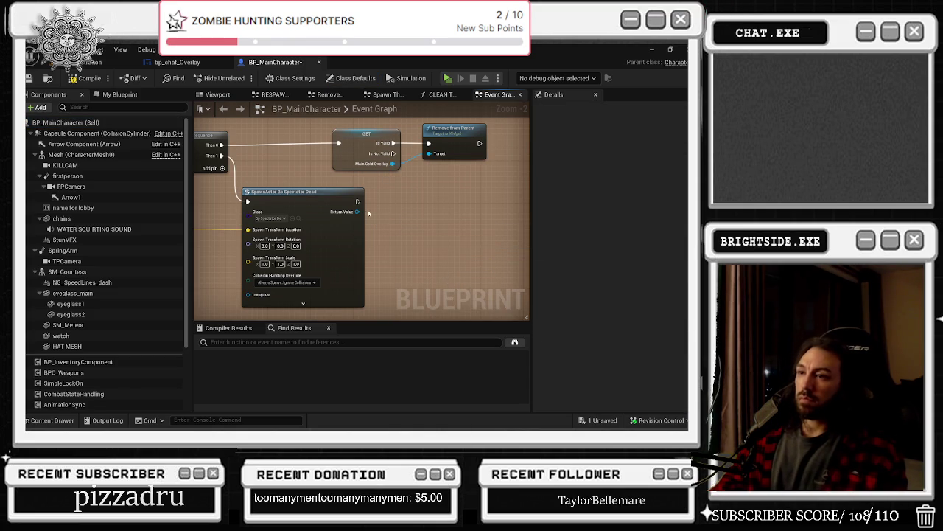
Step: Search 'pos' actions from the spawned Spectator Dead reference, then dismiss the list without adding anything
scroll(289, 234, "up", 3)
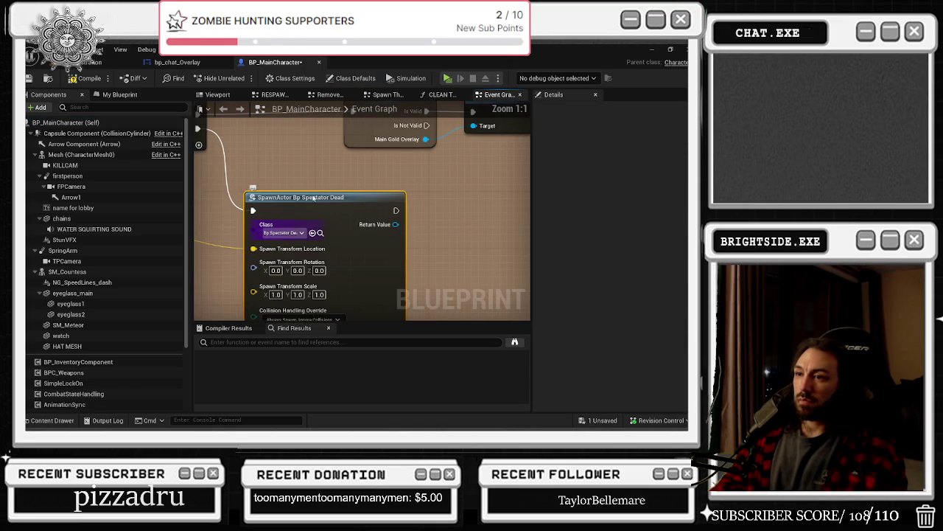
left_click_drag(395, 227, 427, 226)
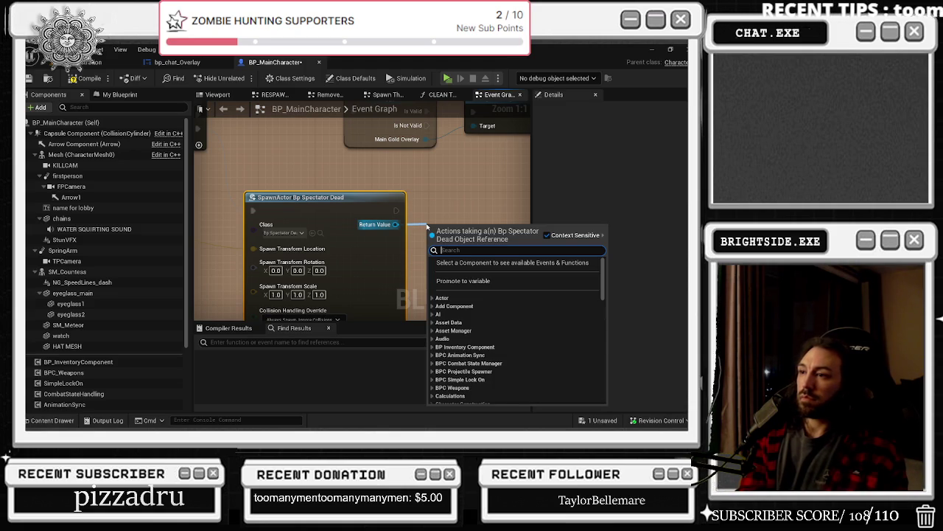
type("pos")
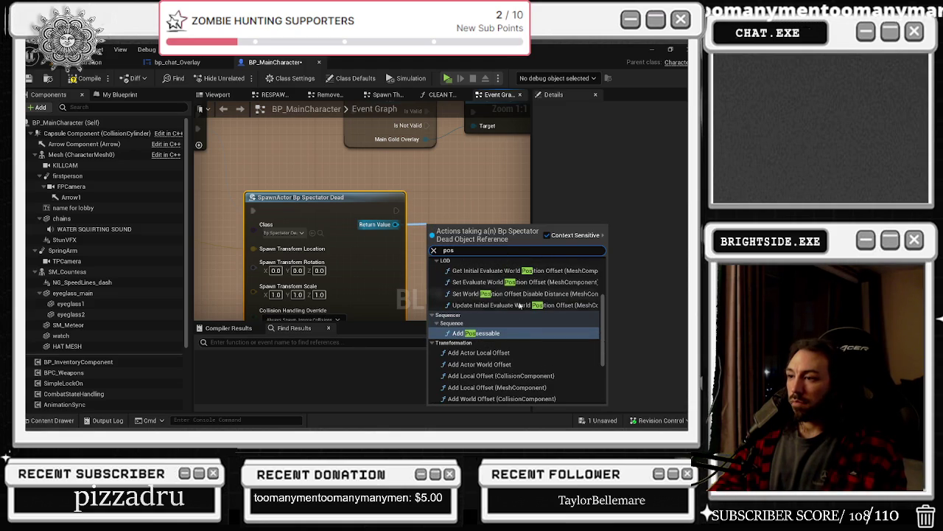
scroll(519, 298, "down", 1)
scroll(518, 328, "up", 3)
scroll(517, 328, "up", 2)
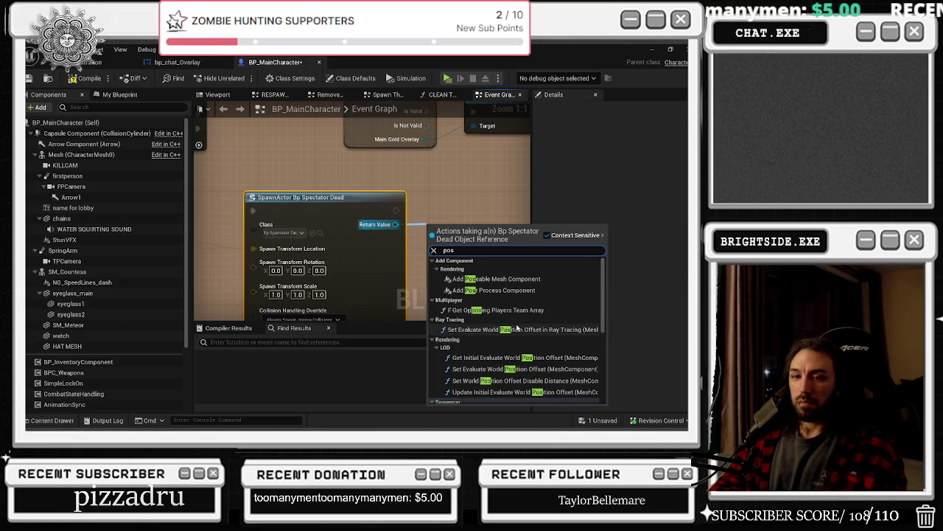
scroll(546, 329, "down", 3)
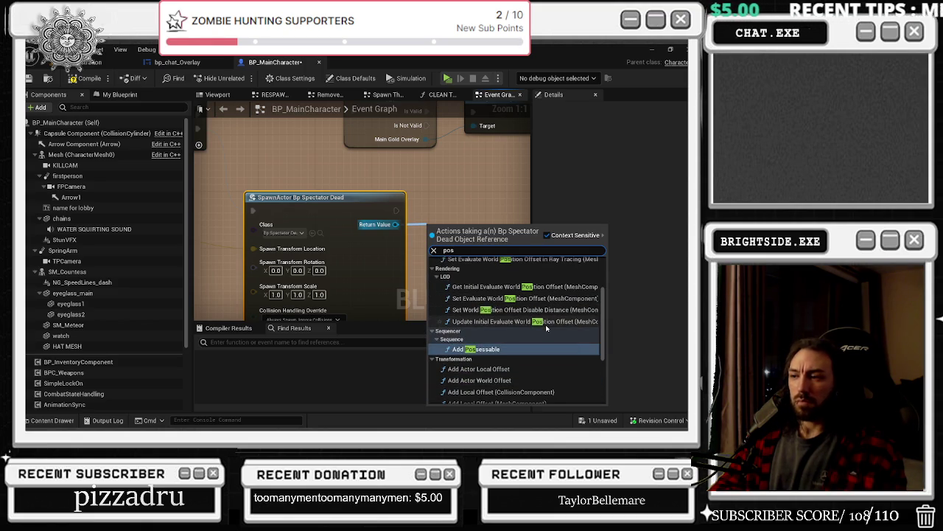
scroll(546, 329, "down", 1)
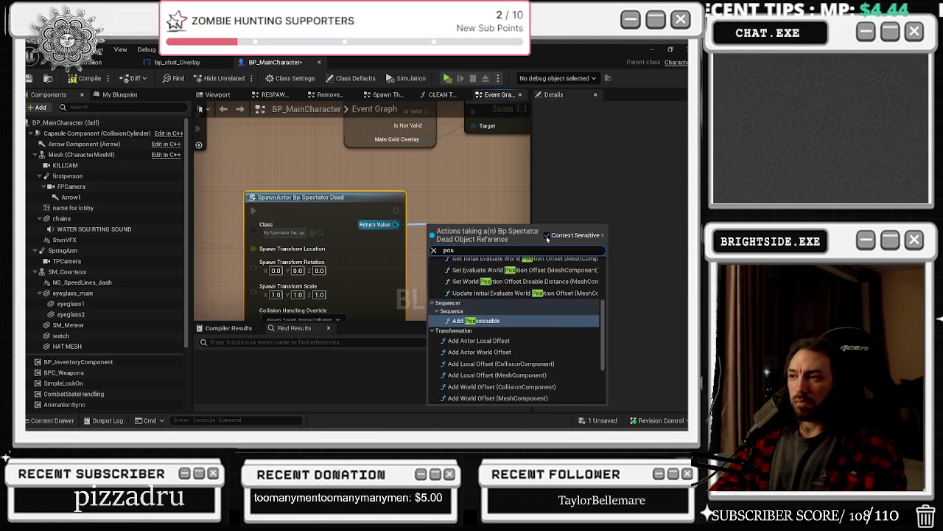
left_click(338, 179)
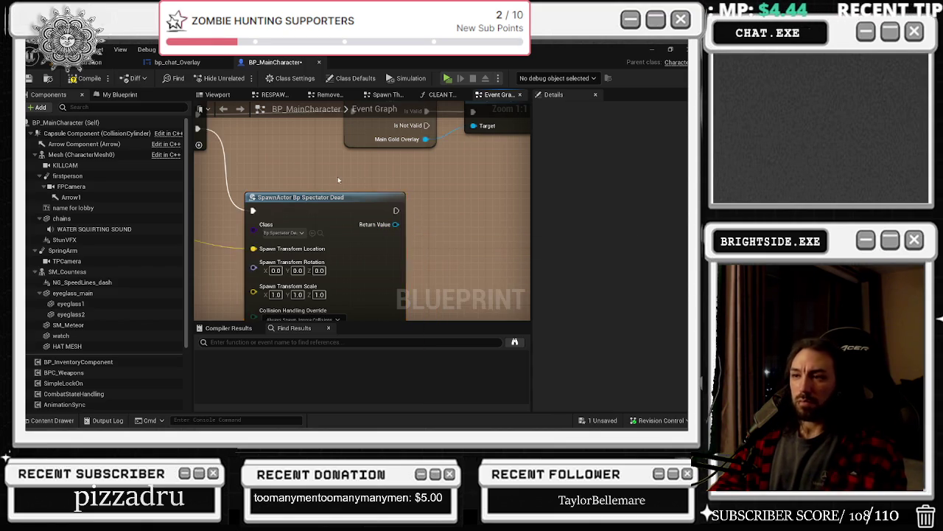
Step: Move the green node down and right, then inspect the TPCamera variable
scroll(337, 176, "down", 4)
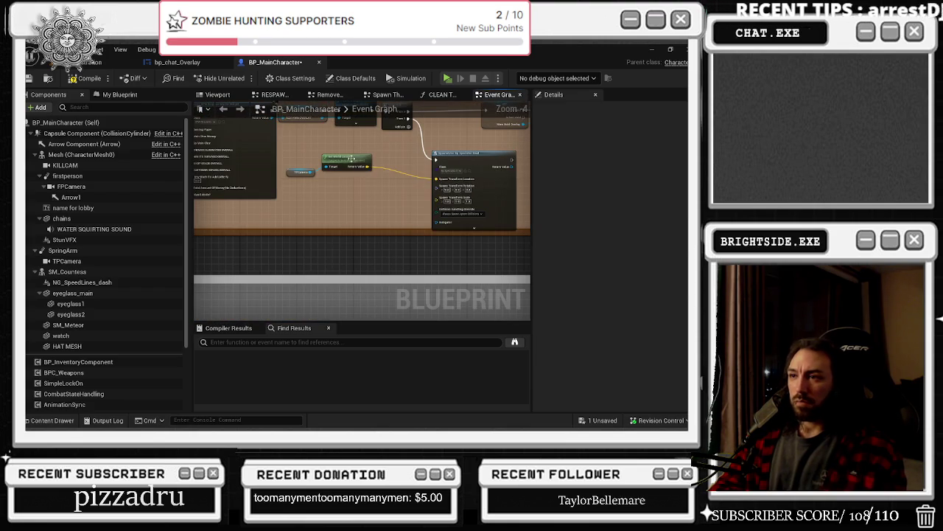
left_click_drag(352, 160, 387, 192)
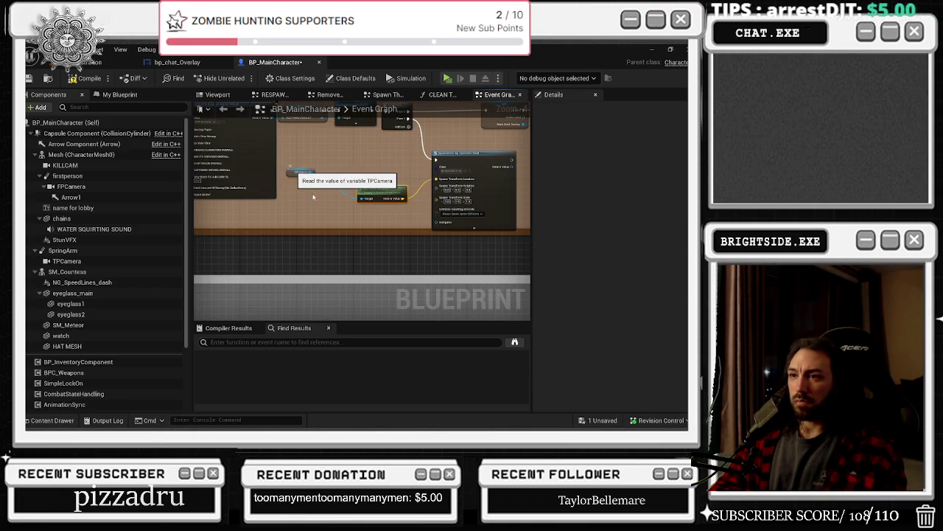
left_click(303, 173)
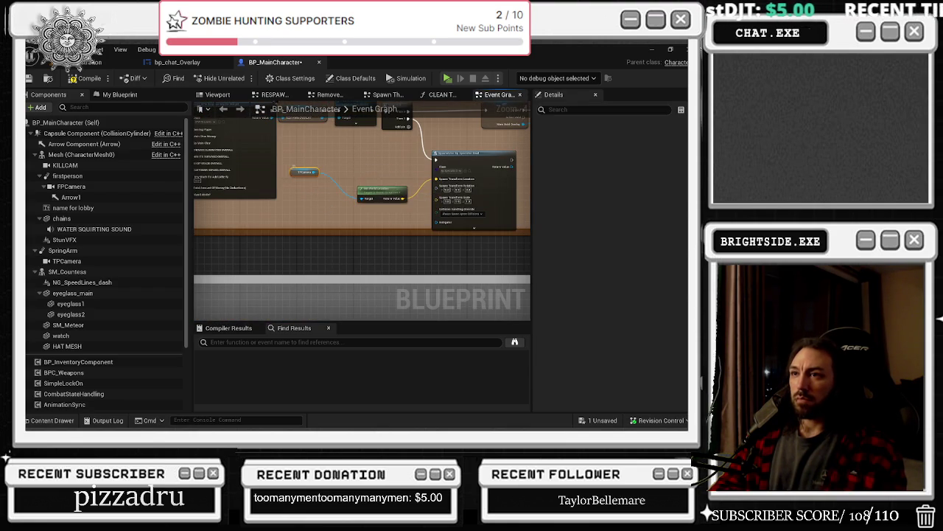
scroll(317, 177, "down", 2)
Step: Minimise the Unreal editor and launch Task Manager from the taskbar
left_click(651, 50)
right_click(510, 422)
left_click(538, 380)
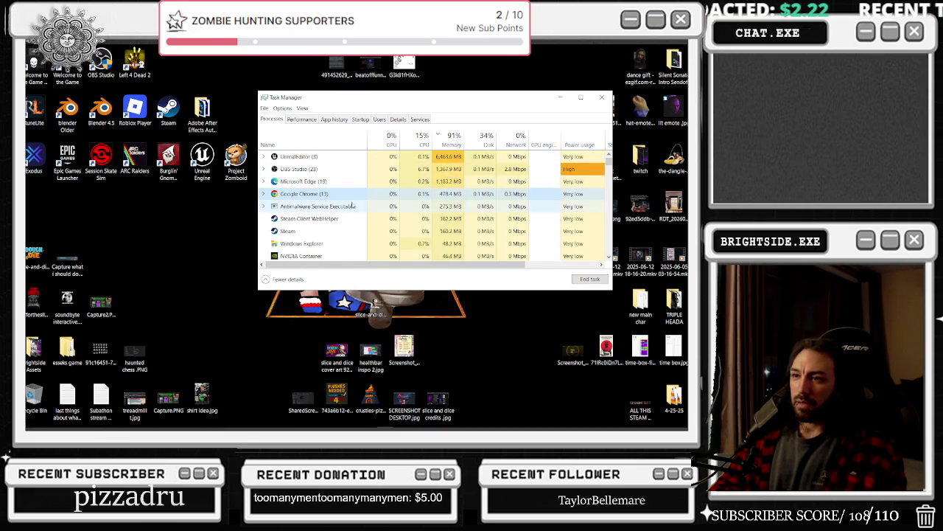
Step: Pause the YouTube video in the browser and end the Microsoft Edge process
mouse_move(337, 426)
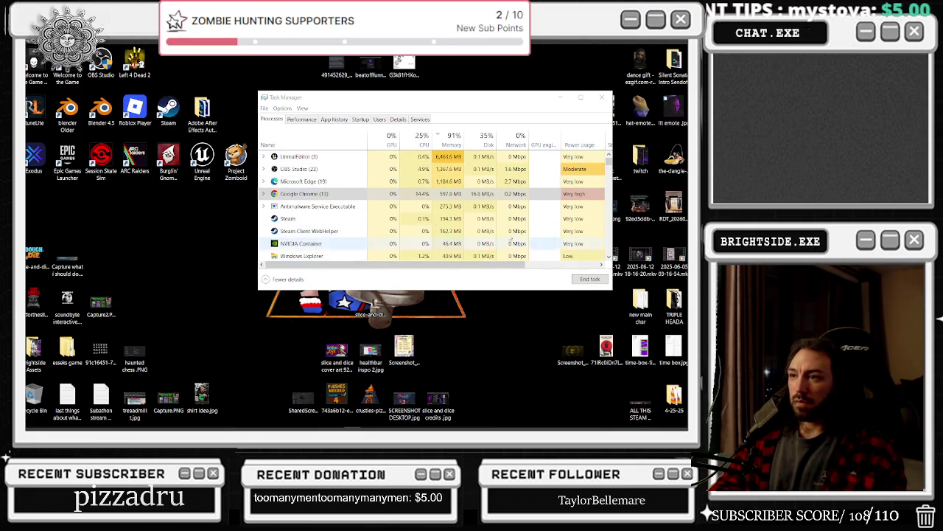
key("alt+Tab")
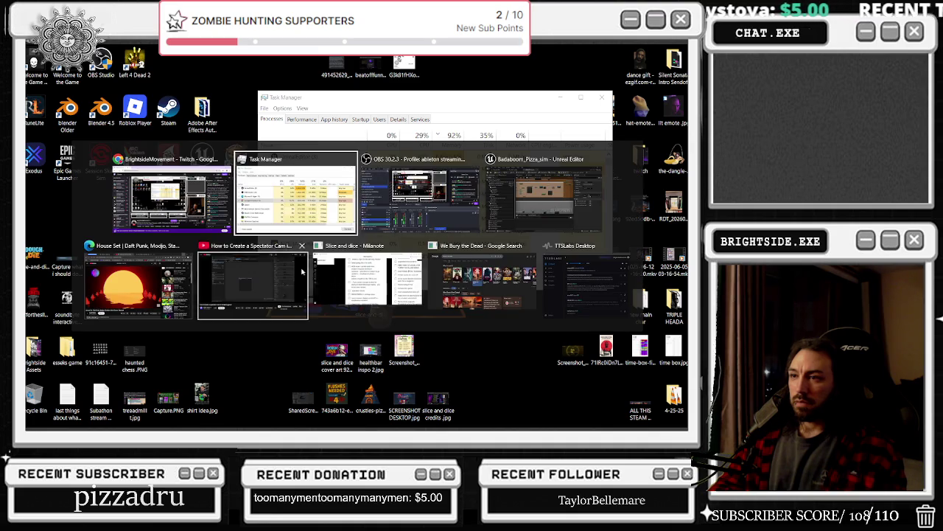
left_click(130, 294)
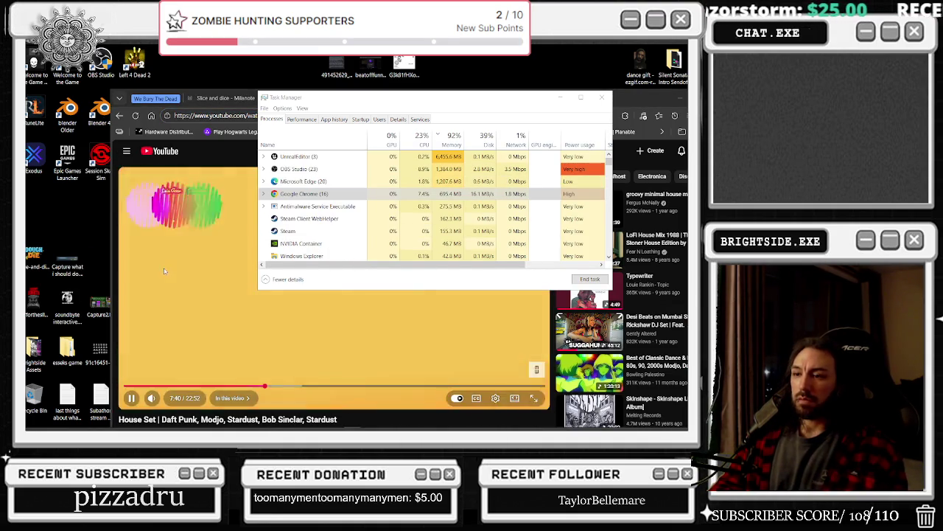
left_click(163, 267)
left_click(302, 180)
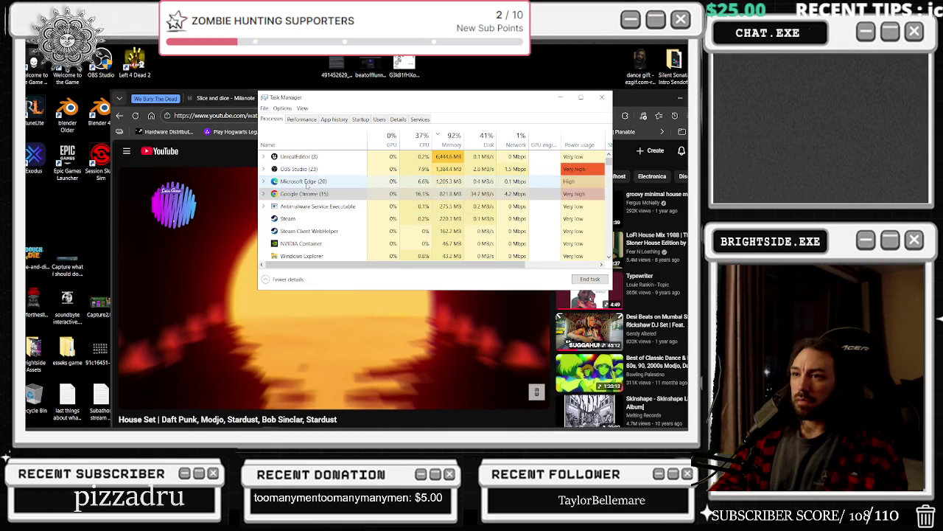
left_click(589, 278)
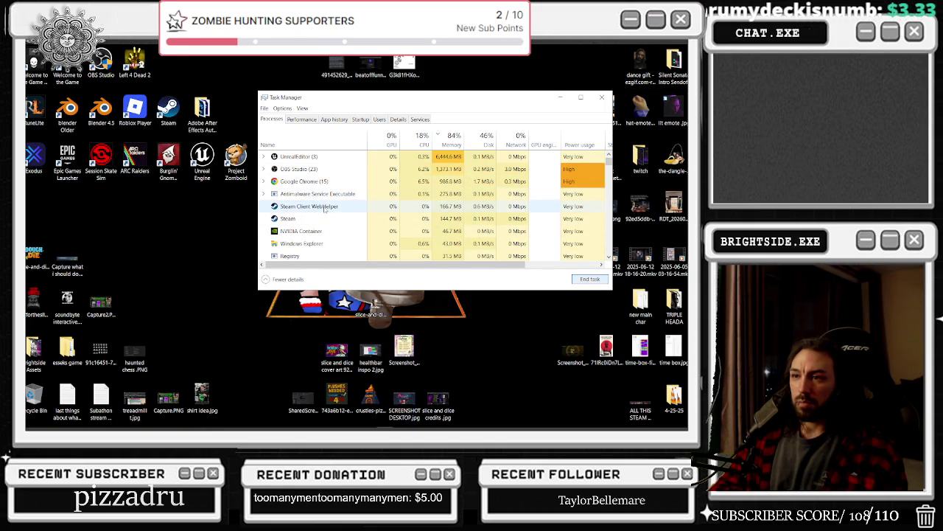
Step: Exit Steam from the system tray icons and open the sound options
mouse_move(658, 424)
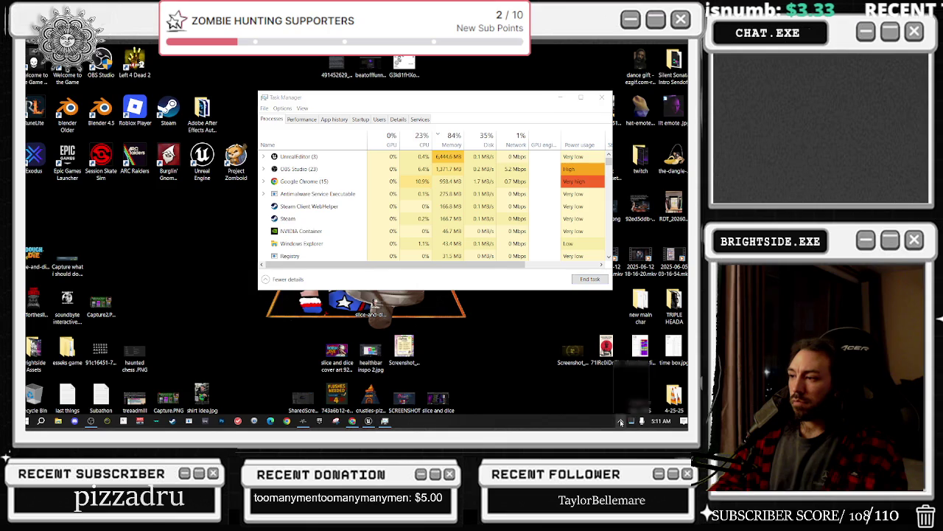
left_click(621, 421)
right_click(630, 371)
left_click(567, 362)
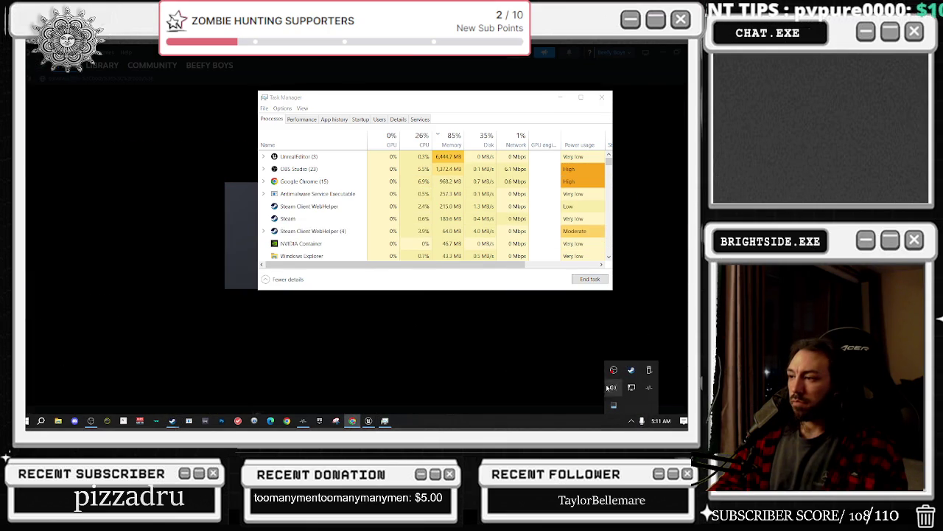
right_click(632, 376)
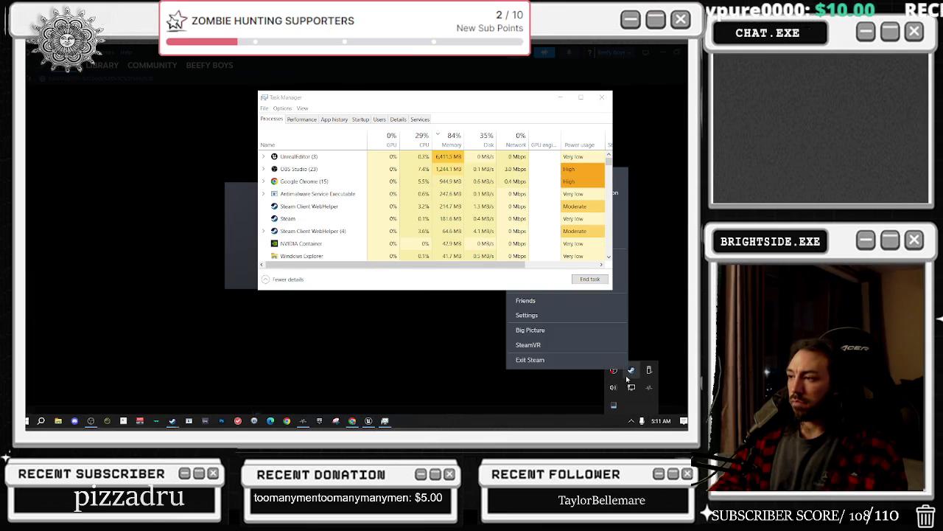
left_click(564, 359)
right_click(612, 389)
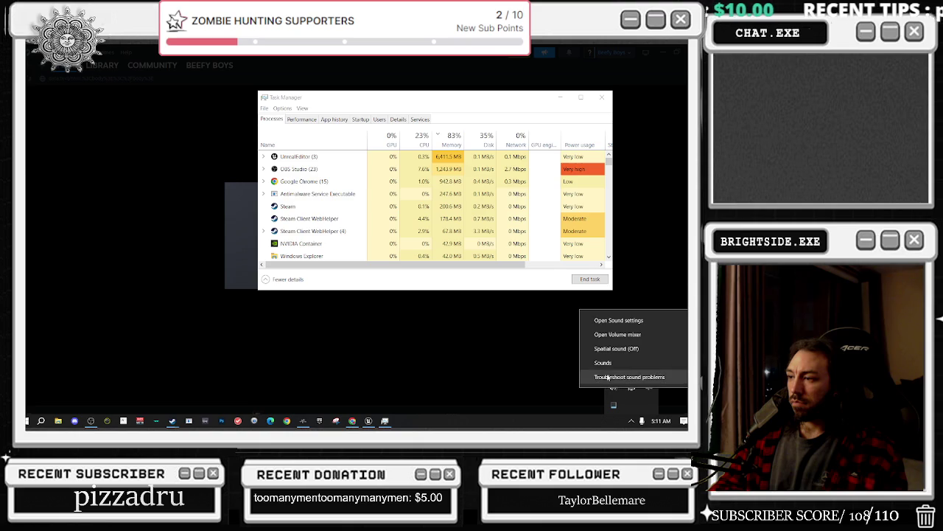
left_click(642, 411)
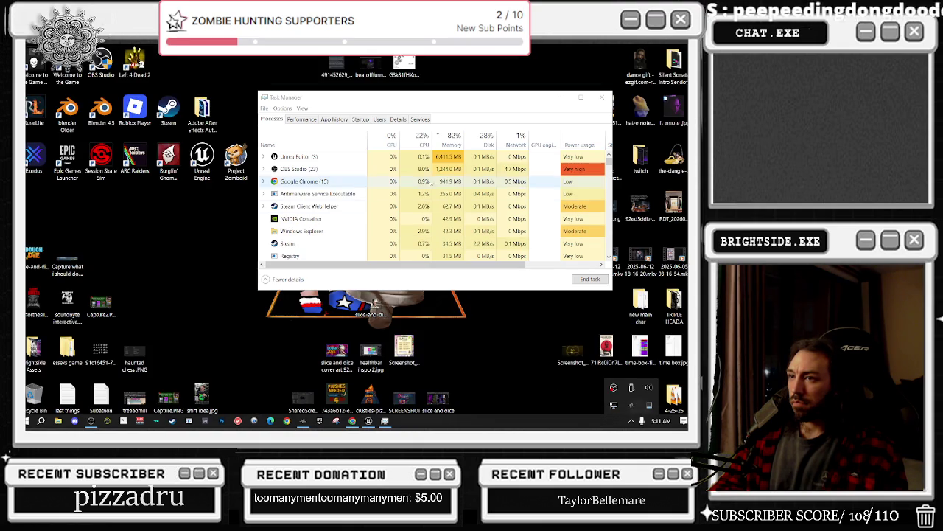
Step: End the CCleaner Service process and close Task Manager
scroll(342, 204, "down", 3)
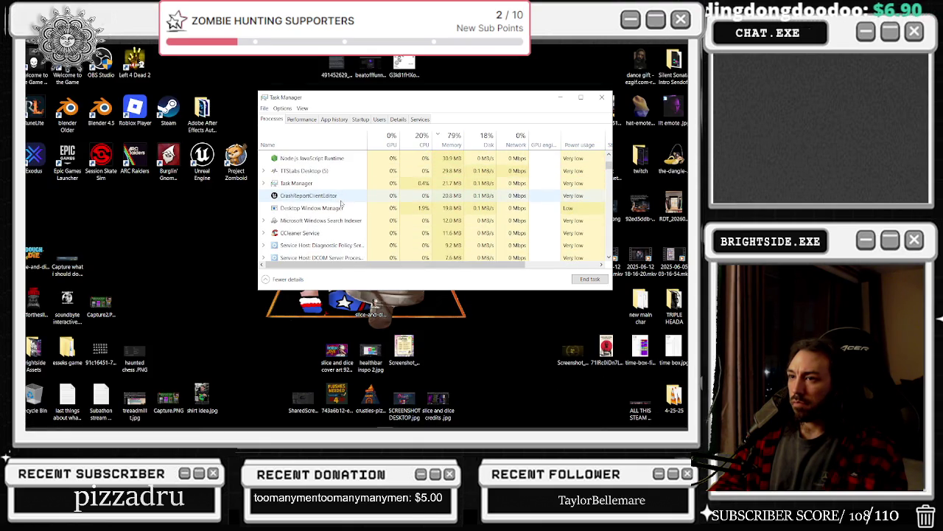
left_click(338, 232)
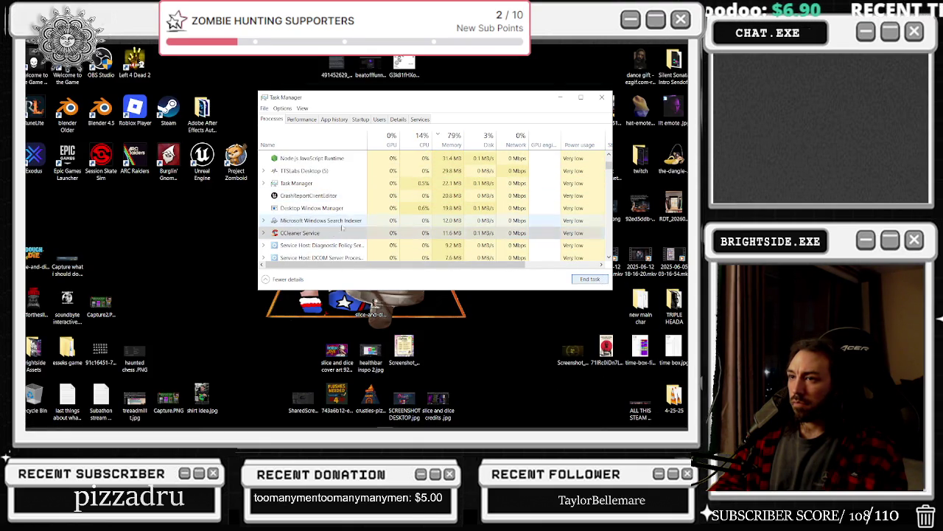
left_click(589, 278)
scroll(321, 179, "up", 3)
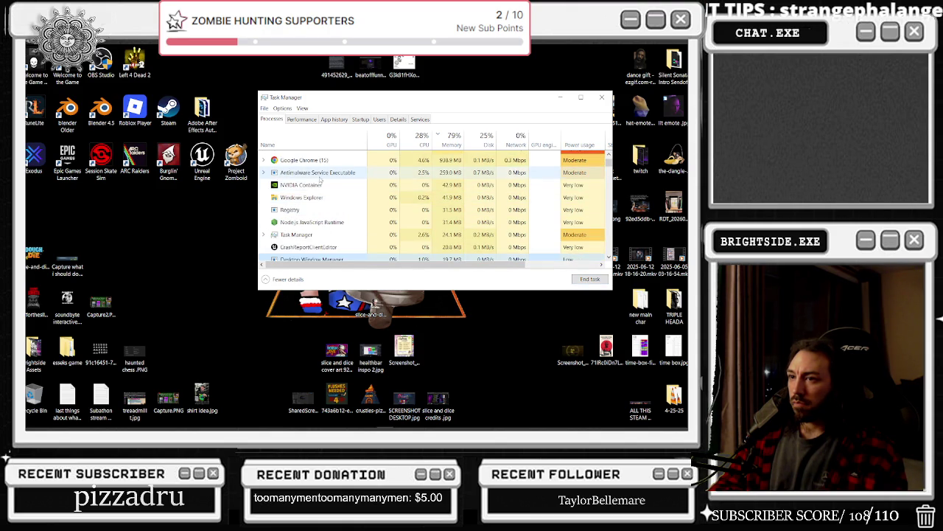
scroll(321, 179, "up", 2)
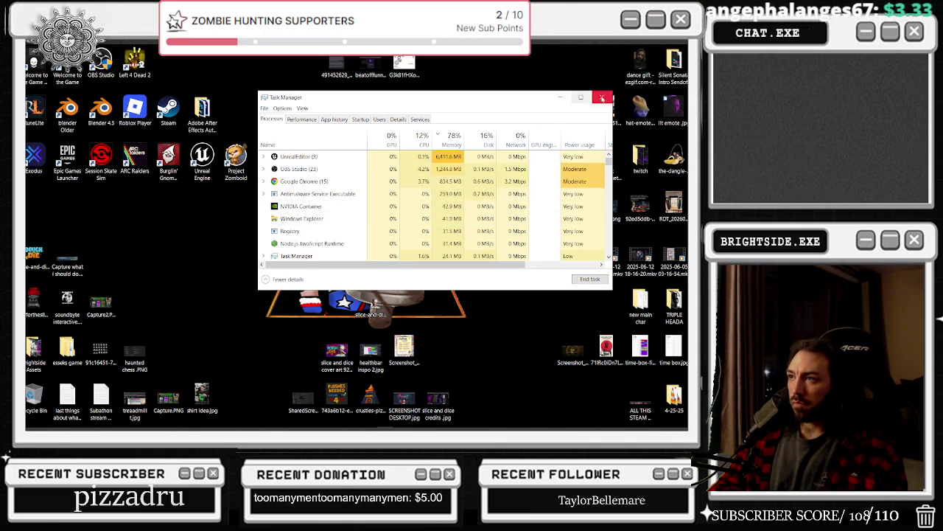
left_click(602, 97)
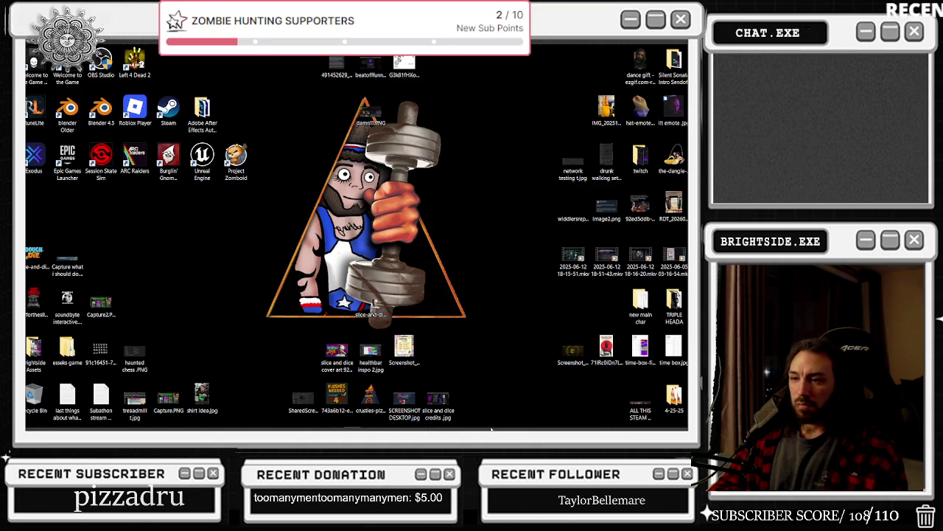
Step: Return to the Unreal blueprint editor and centre the SpawnActor node in the event graph
left_click(369, 420)
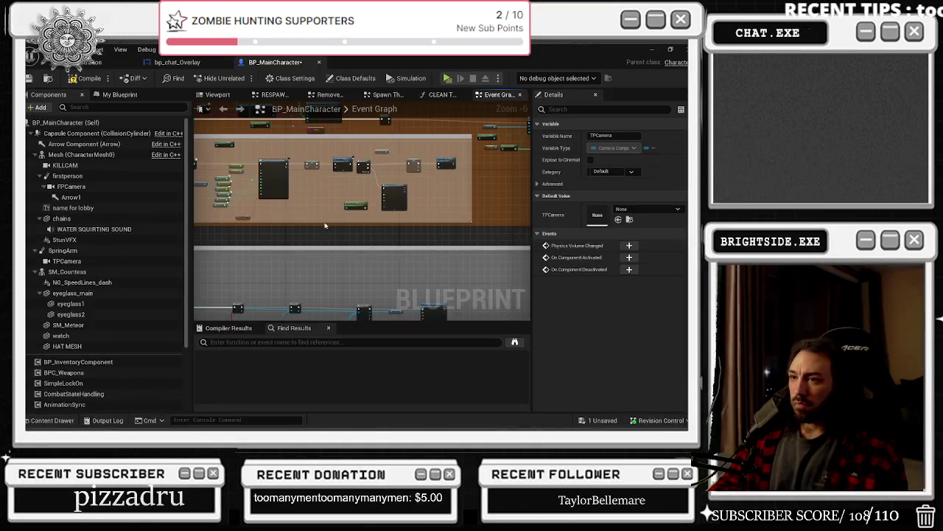
scroll(310, 218, "up", 4)
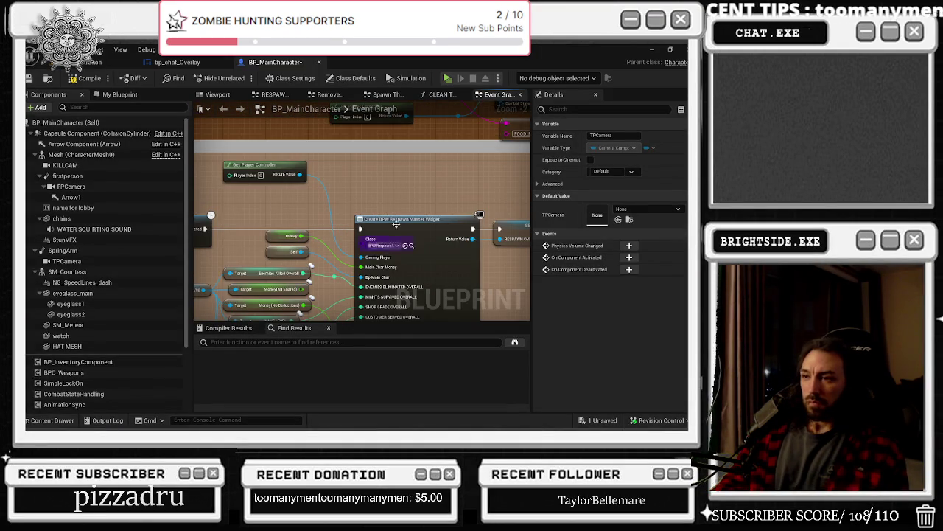
scroll(199, 206, "up", 2)
left_click_drag(332, 157, 202, 173)
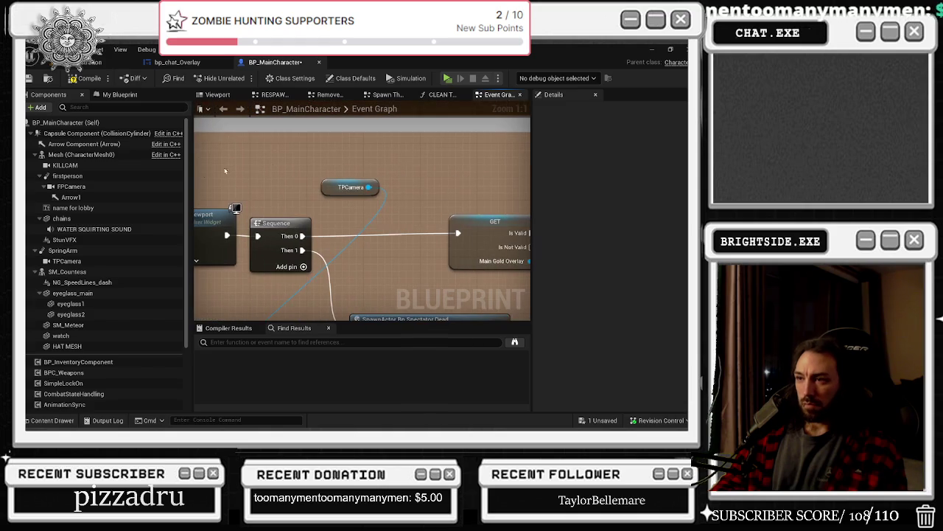
mouse_move(371, 180)
left_mouse_down()
mouse_move(317, 166)
mouse_move(265, 171)
mouse_move(217, 214)
left_mouse_up()
left_click(249, 174)
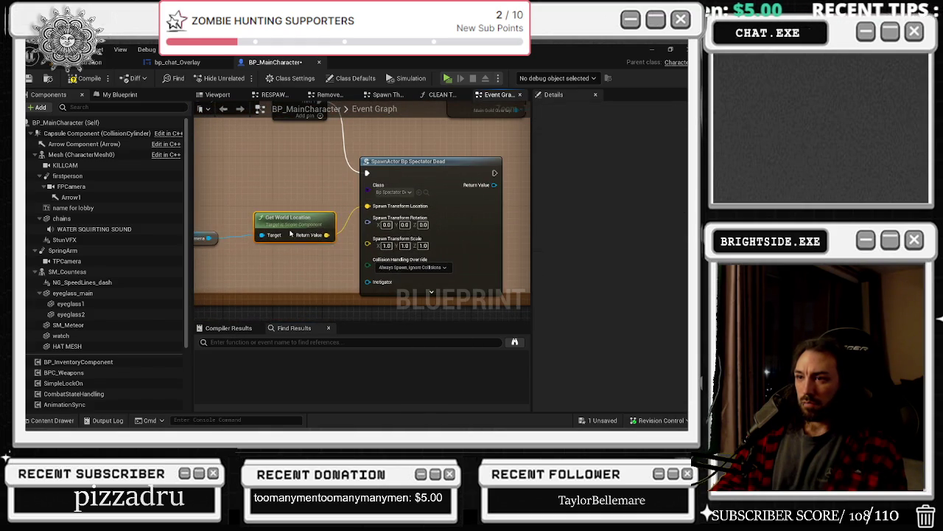
left_click_drag(328, 177, 217, 234)
Step: Add an Un Possess node off the spawn's Return Value, plus a Self reference
left_click_drag(381, 240, 416, 241)
type("posse")
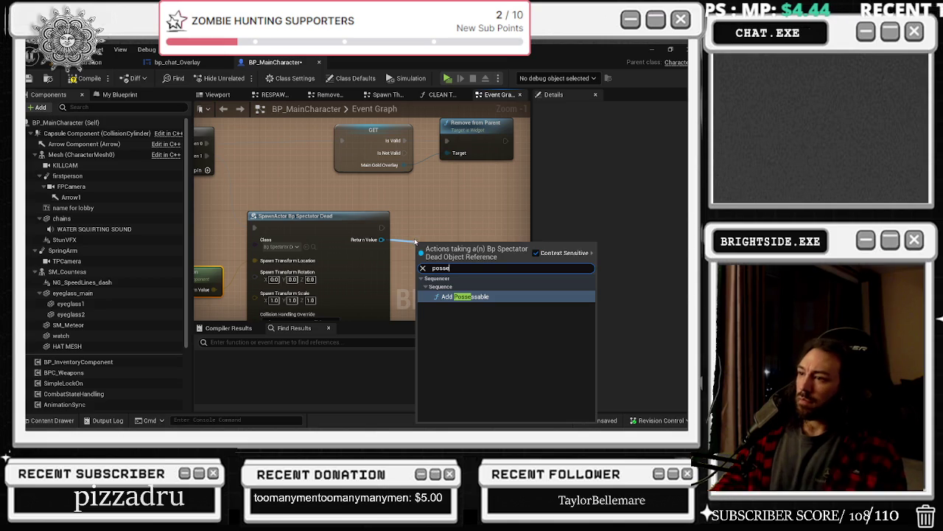
left_click(546, 253)
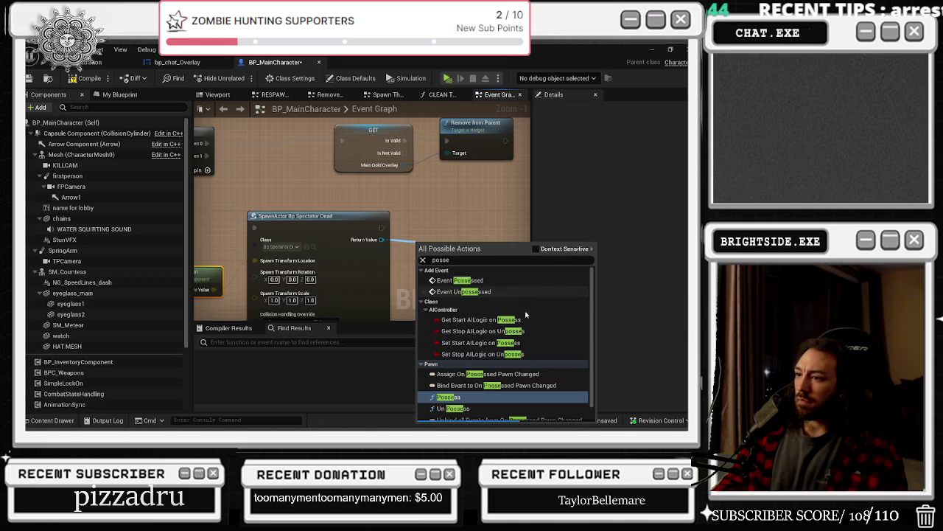
scroll(484, 398, "down", 3)
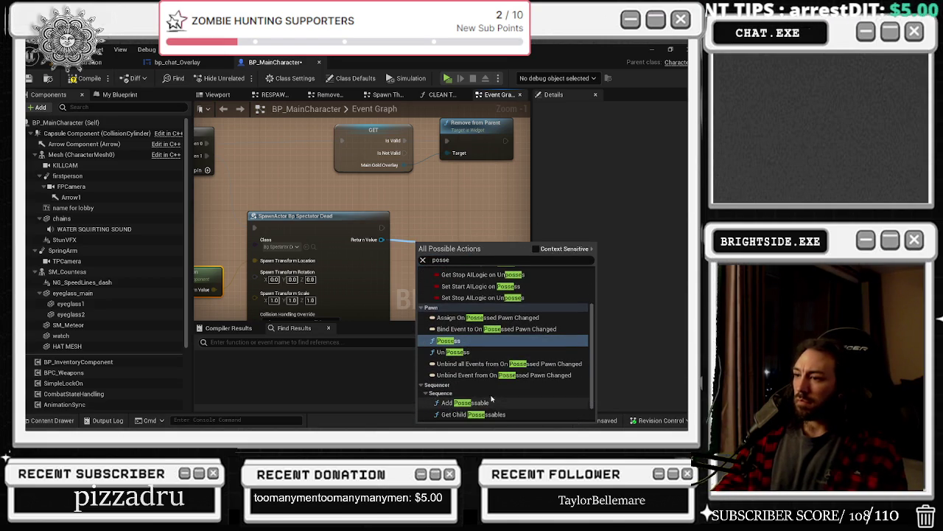
left_click(508, 353)
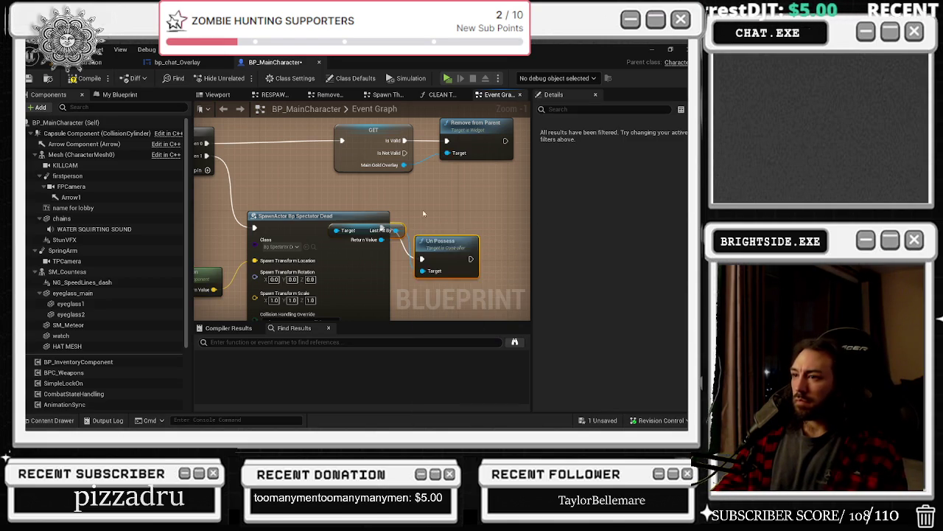
mouse_move(523, 233)
left_mouse_down()
mouse_move(418, 245)
mouse_move(422, 229)
mouse_move(450, 265)
mouse_move(420, 284)
left_mouse_up()
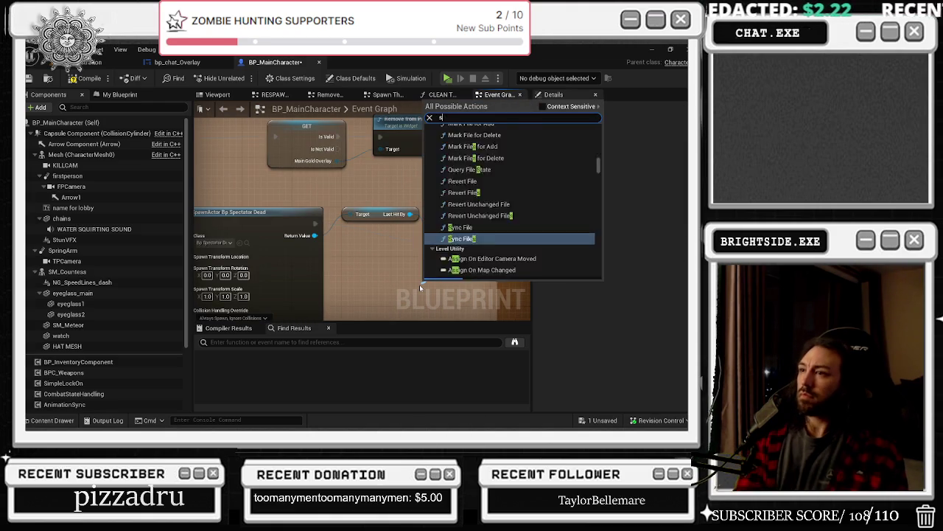
type("self")
scroll(491, 269, "down", 5)
left_click(497, 277)
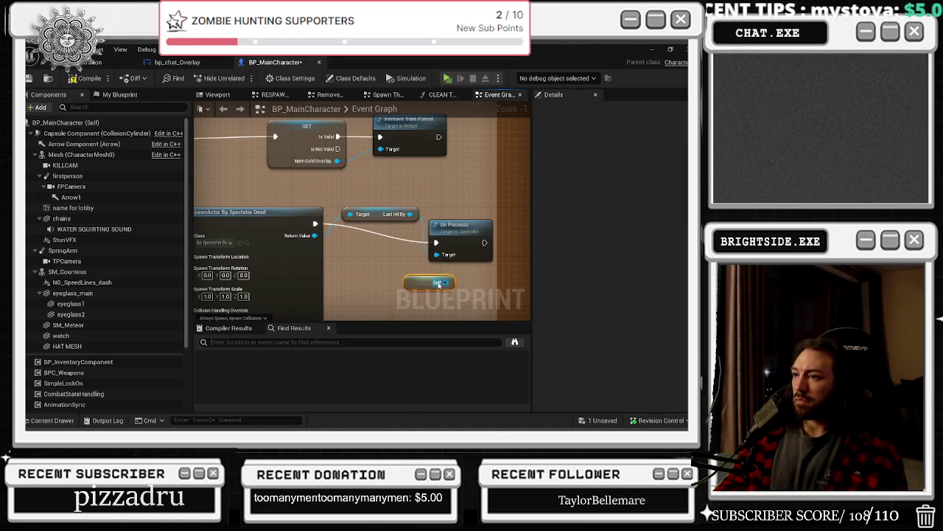
Step: Delete the Un Possess and Self nodes and dismiss the unsaved-assets prompt without saving
left_click_drag(436, 243, 392, 238)
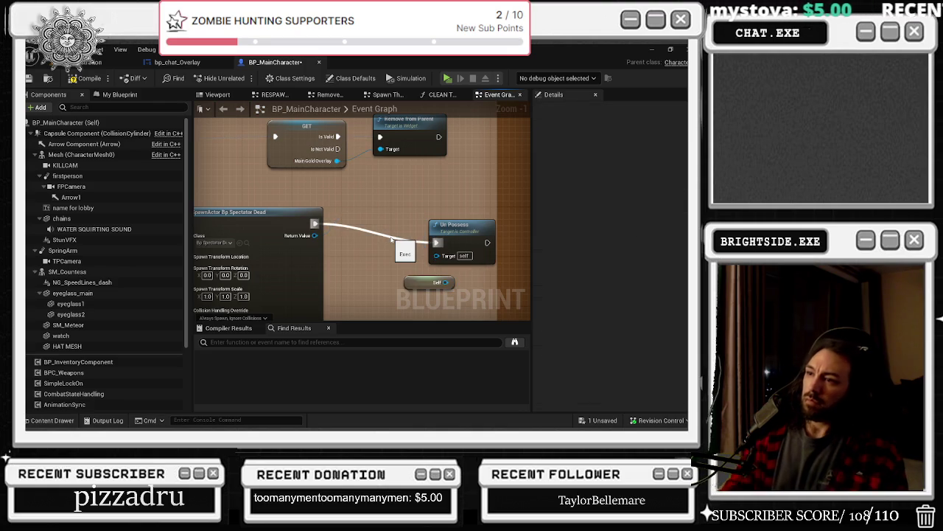
left_click_drag(412, 270, 451, 284)
key("Delete")
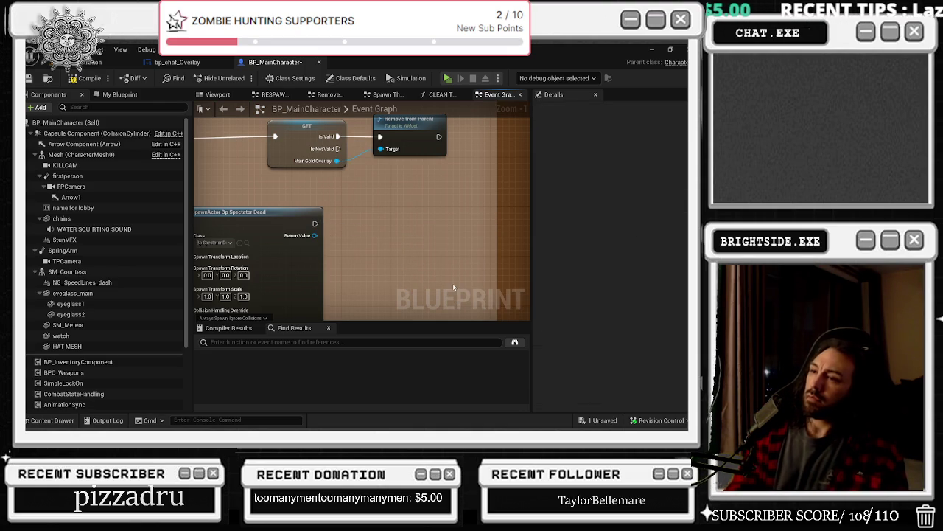
left_click(602, 420)
left_click(491, 123)
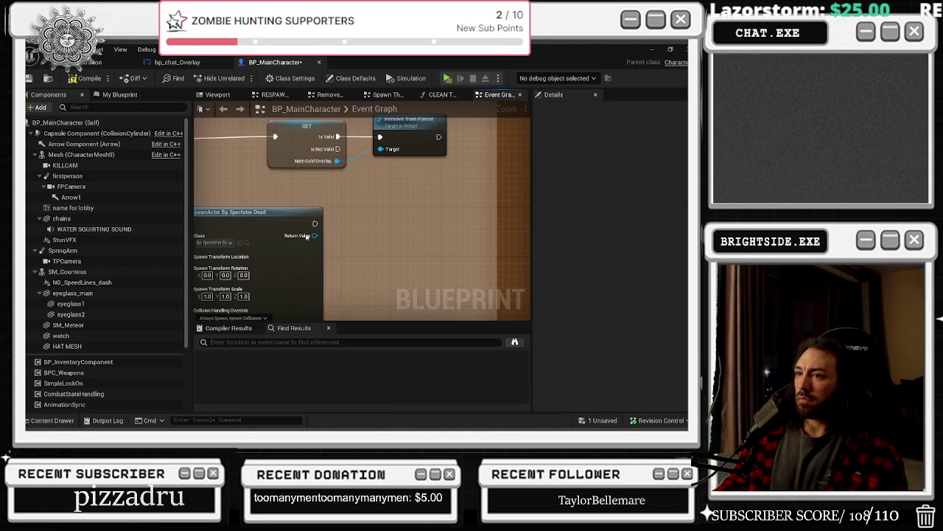
Step: Start another 'posses' action search from the spawn's Return Value, then abandon it
left_click_drag(309, 241, 351, 245)
type("poss")
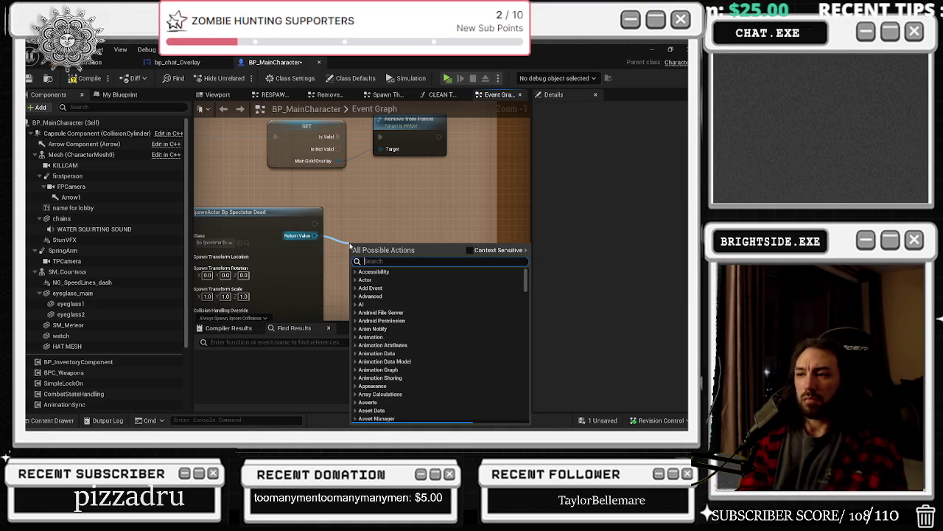
type("ess")
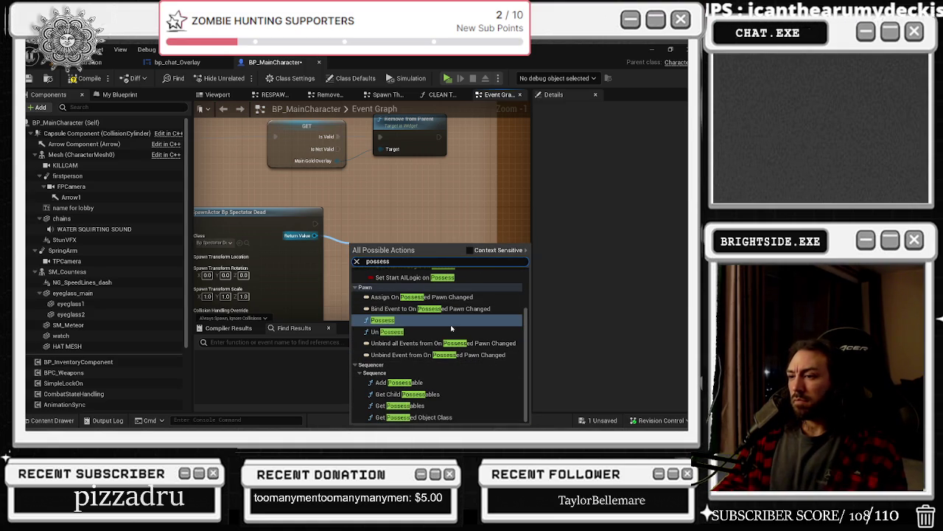
scroll(455, 354, "up", 2)
key("alt+Tab")
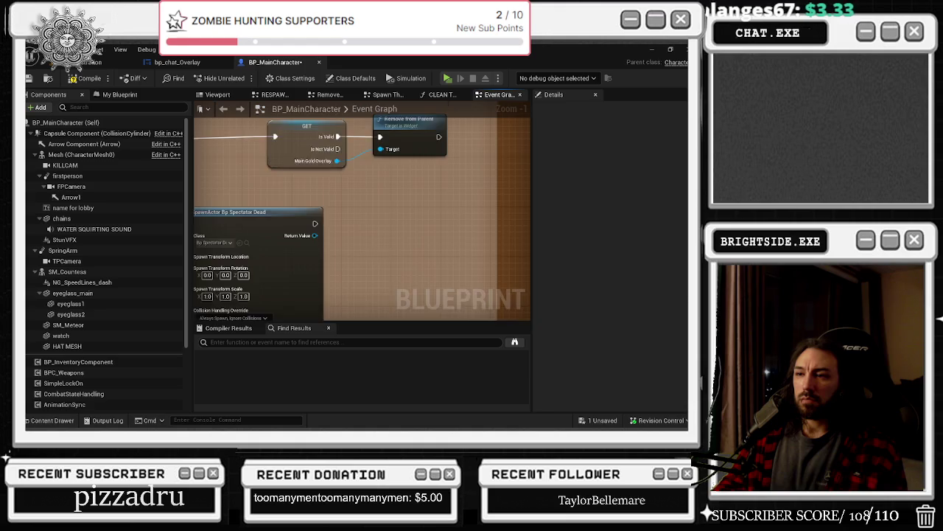
right_click(355, 219)
Step: Add a Get Player Controller node with a Possess node targeting it
type("get player controller")
key("Return")
left_click_drag(447, 240, 454, 184)
type("posses")
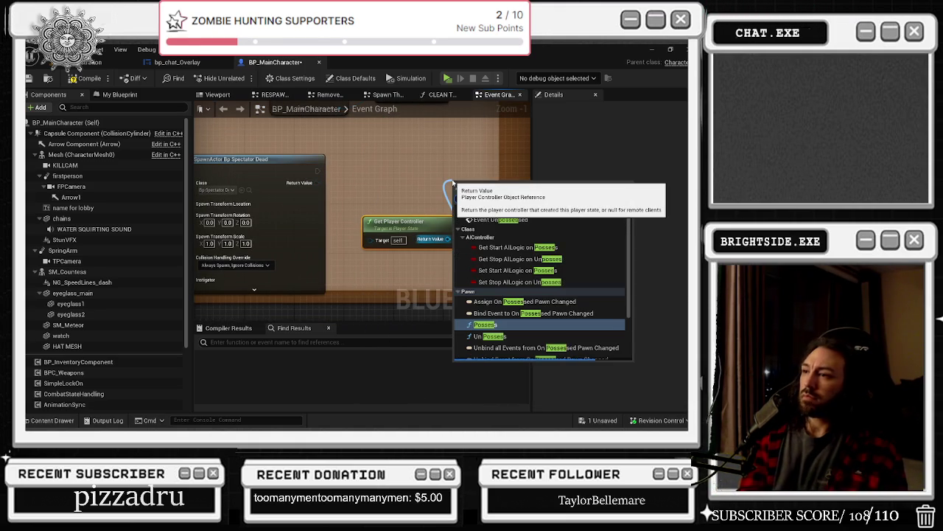
left_click(490, 324)
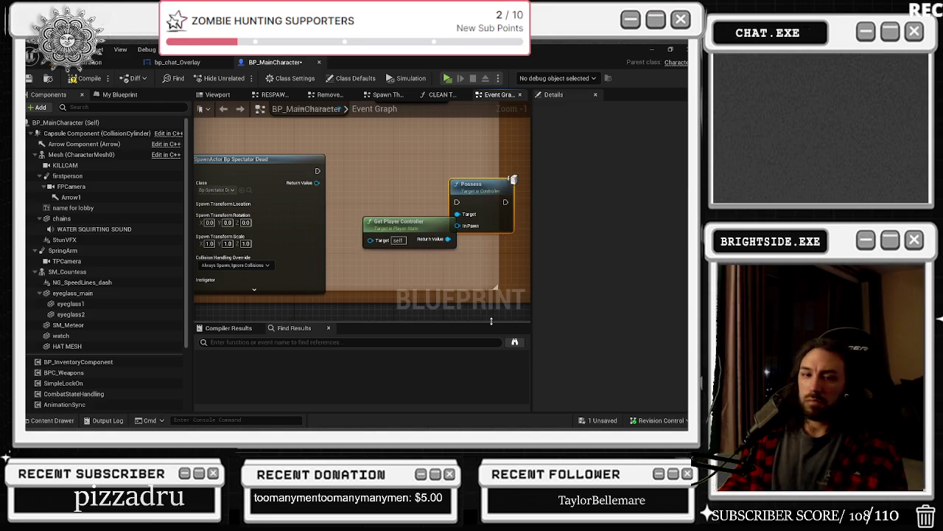
scroll(340, 191, "up", 1)
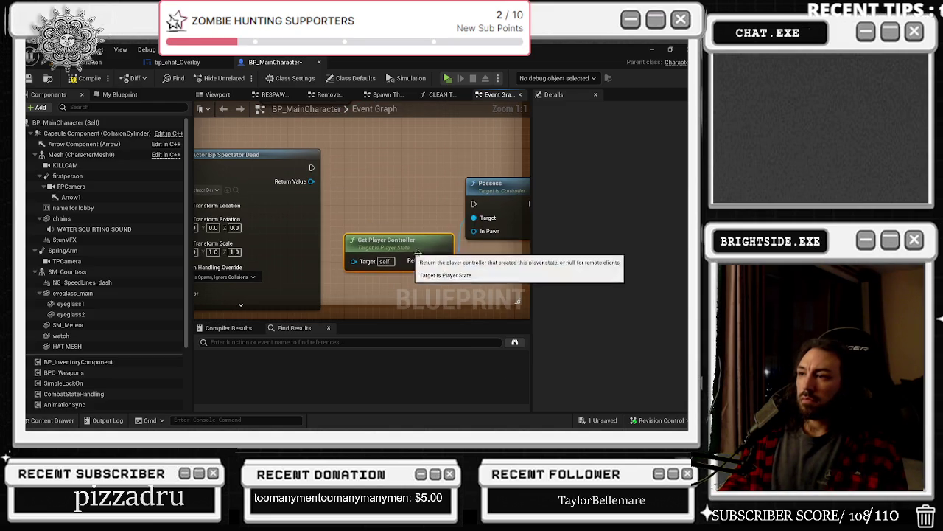
left_click_drag(490, 183, 462, 154)
Step: Wire SpawnActor's Return Value into Possess's In Pawn and its execution flow into Possess
left_click_drag(311, 181, 452, 203)
left_click_drag(463, 154, 469, 147)
left_click_drag(312, 168, 451, 169)
key("Escape")
left_click_drag(312, 168, 454, 170)
left_click_drag(391, 240, 383, 248)
Step: Arrange the Possess and Get Player Controller nodes near the spawn and compile the blueprint
left_click_drag(483, 155, 469, 154)
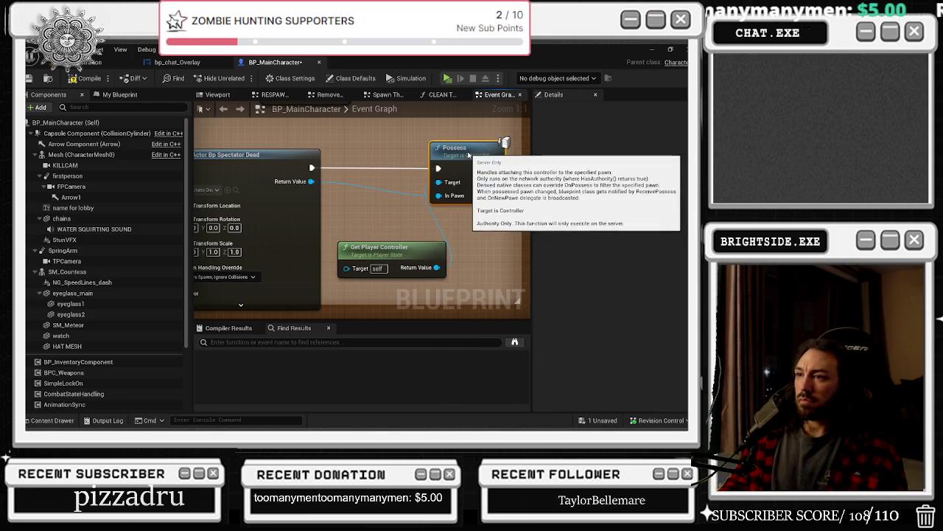
scroll(373, 194, "down", 5)
left_click(443, 214, "ctrl")
left_click_drag(436, 213, 400, 192)
left_click_drag(438, 289, 385, 240)
left_click_drag(467, 254, 440, 249)
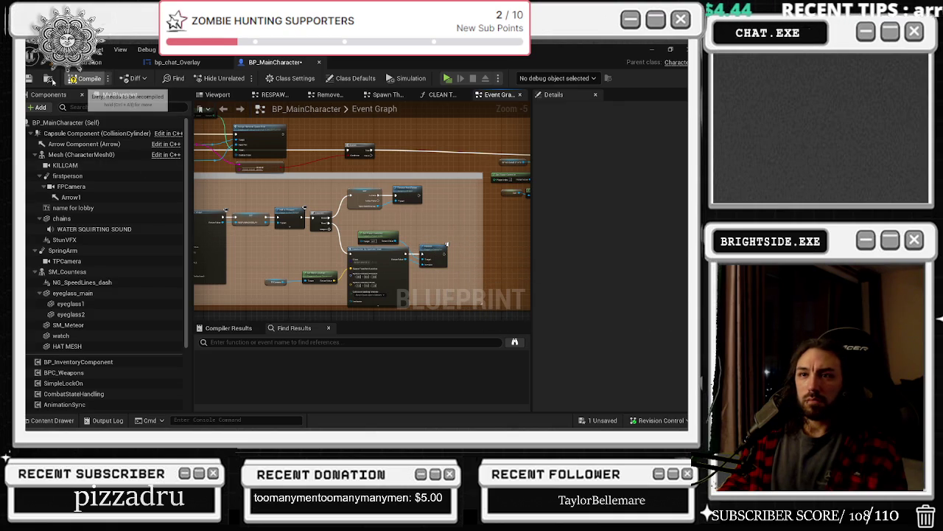
left_click(86, 78)
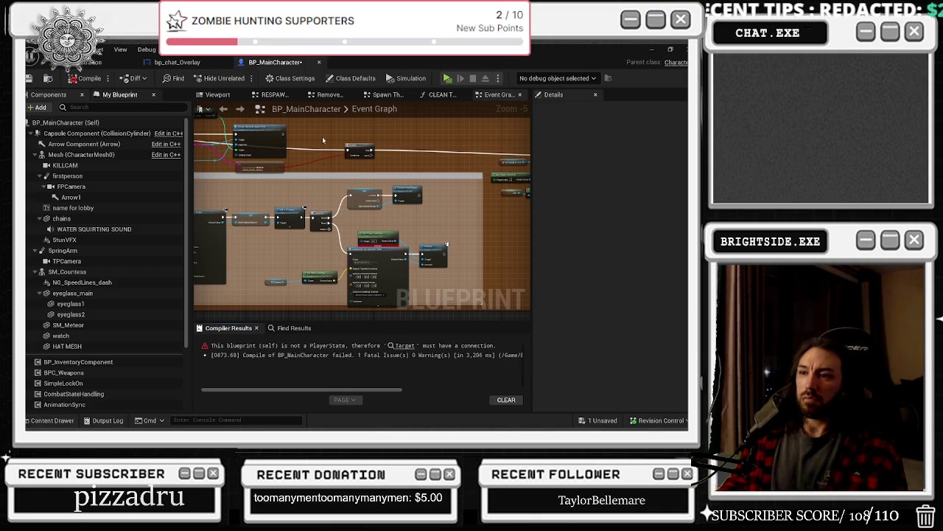
Step: Wire a Get Player Character node into Possess's Target, deleting the erroring Get Player Controller node
scroll(447, 243, "up", 5)
left_click_drag(354, 184, 527, 236)
left_click_drag(467, 276, 425, 219)
type("get player contro")
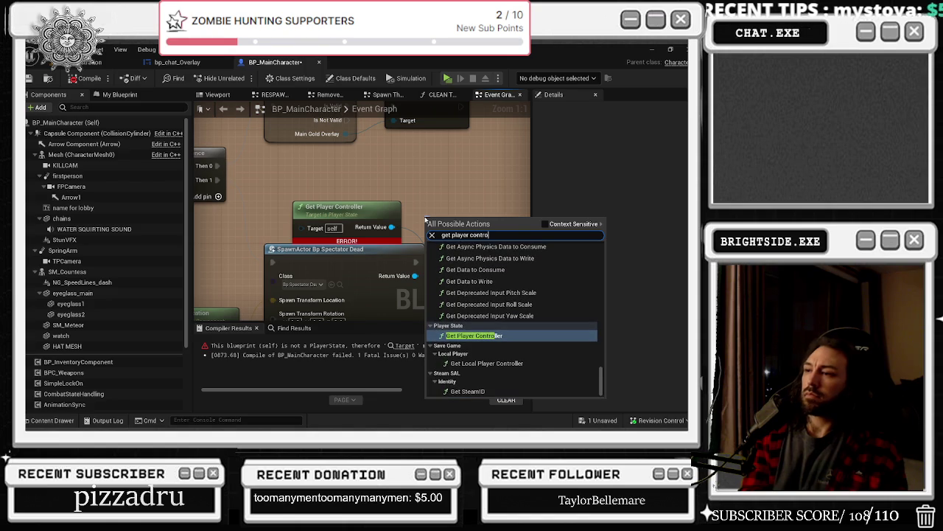
key("BackSpace")
key("BackSpace")
key("BackSpace")
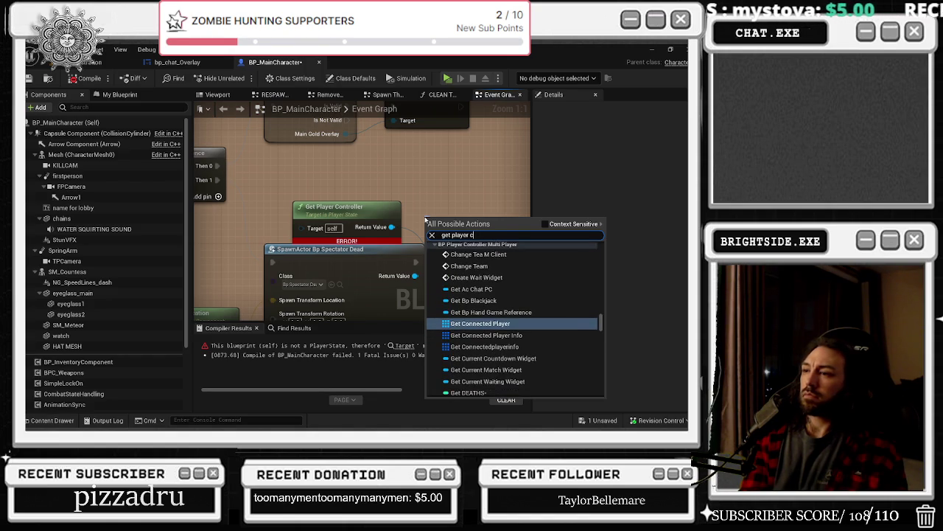
type("har")
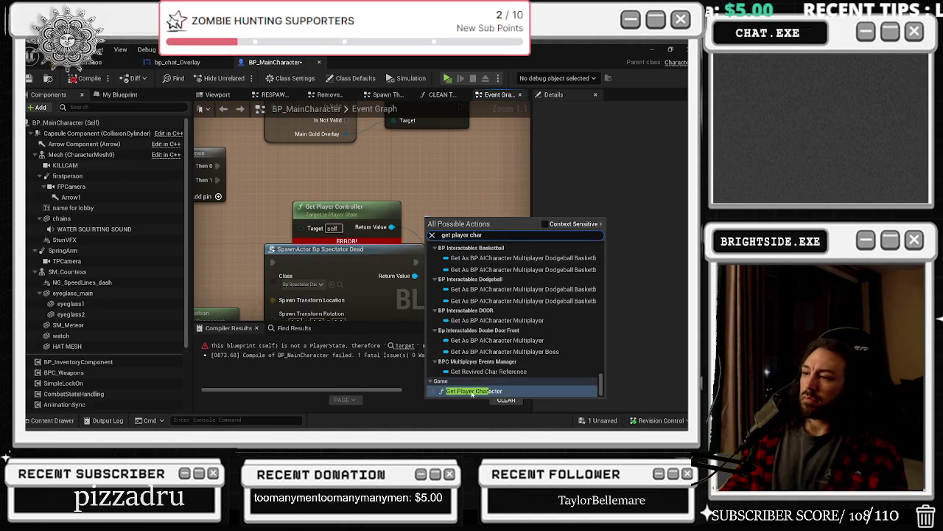
left_click(472, 390)
key("Delete")
left_click_drag(457, 221, 299, 185)
right_click(444, 219)
left_click(413, 157)
key("alt+Tab")
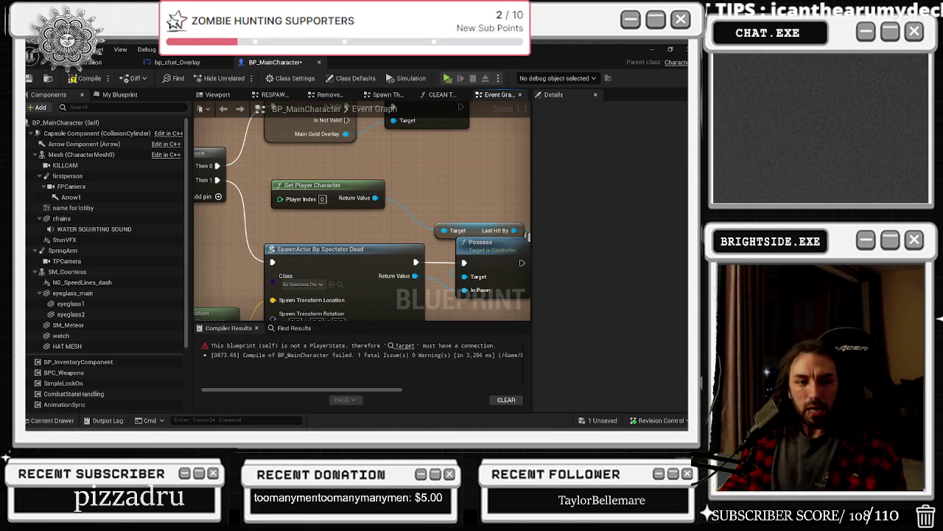
Step: Swap Get Player Character and Last Hit By for a Get Player Controller on Possess Target, compile, and play
left_click_drag(379, 224, 296, 201)
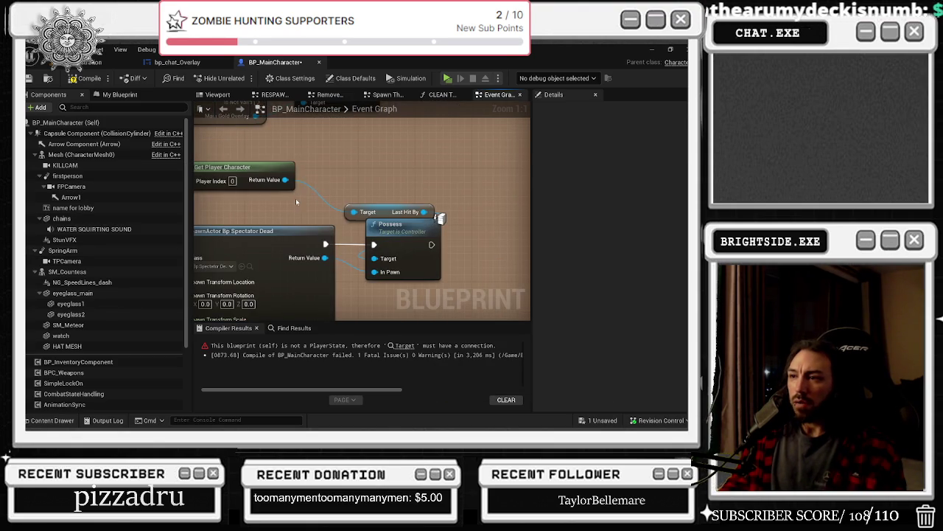
mouse_move(325, 159)
left_mouse_down()
mouse_move(295, 195)
mouse_move(402, 217)
left_mouse_up()
key("Delete")
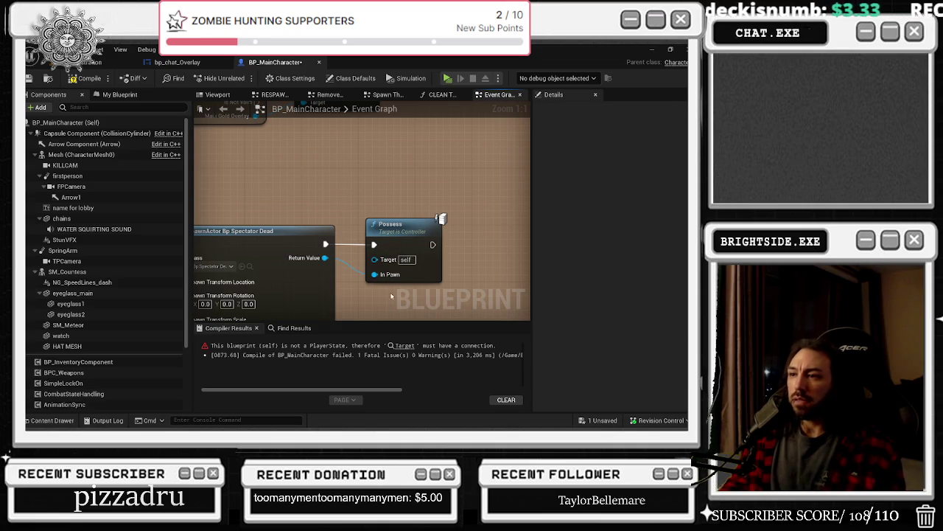
left_click_drag(375, 259, 302, 210)
type("get")
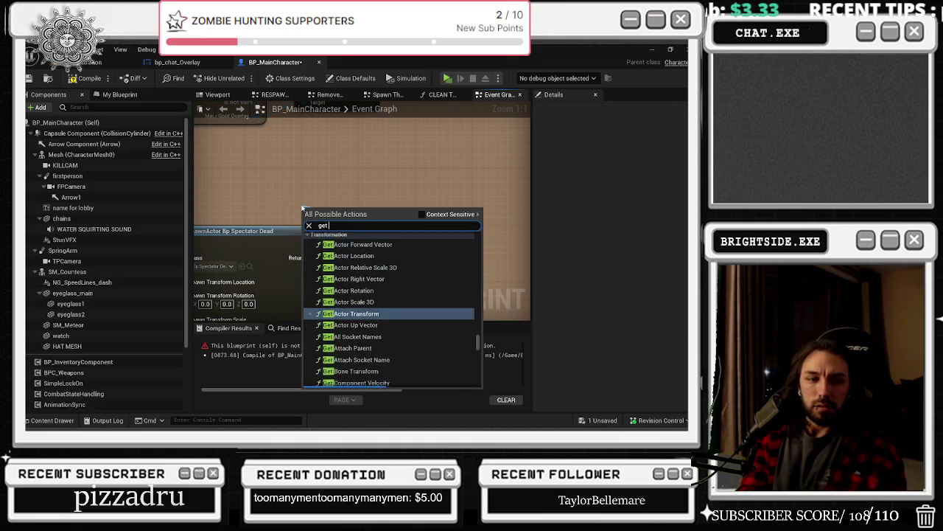
type(" player controlle")
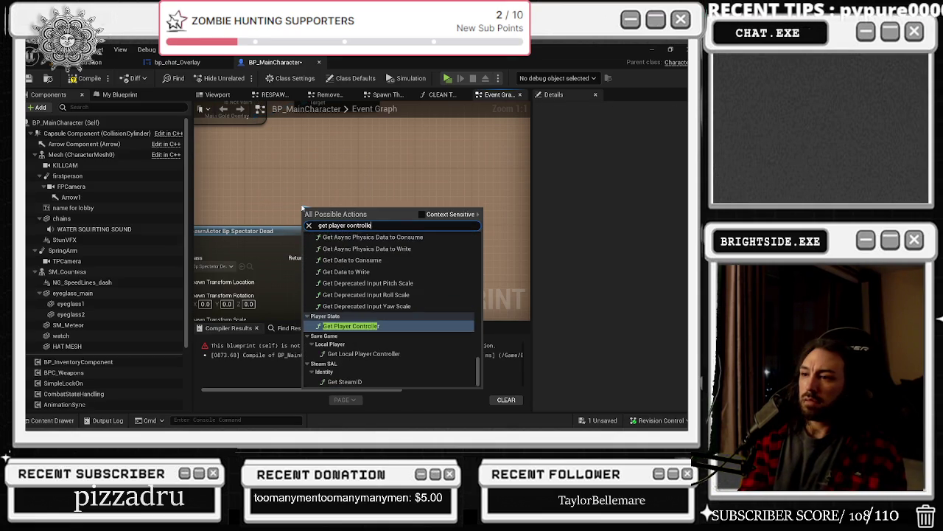
key("Return")
left_click_drag(302, 209, 224, 188)
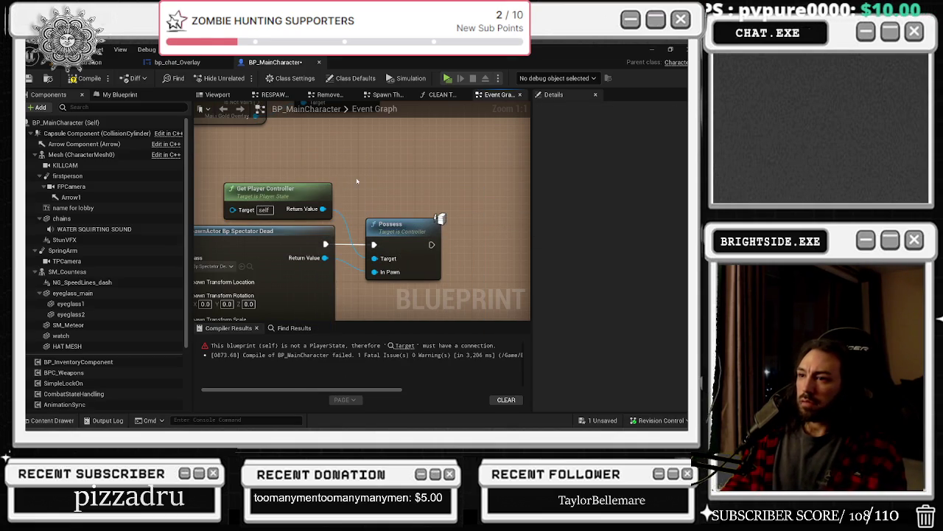
left_click(89, 78)
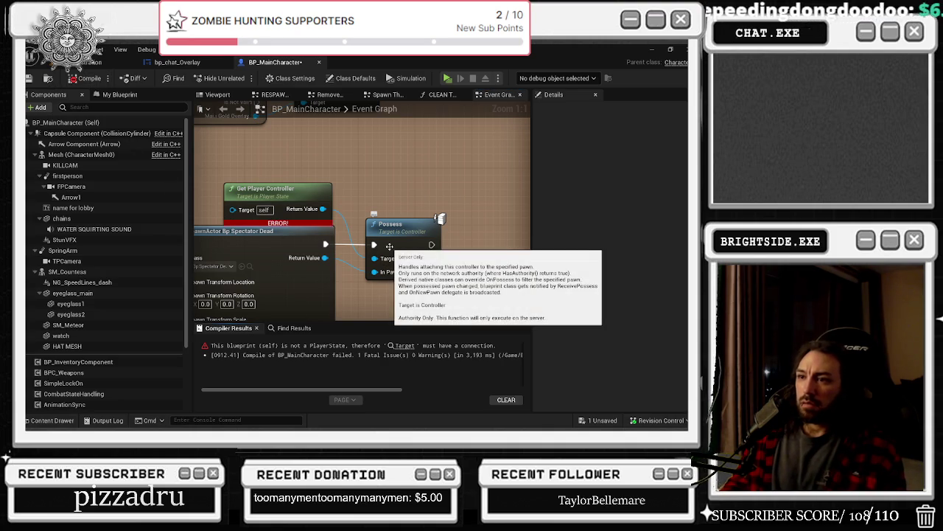
key("alt+Tab")
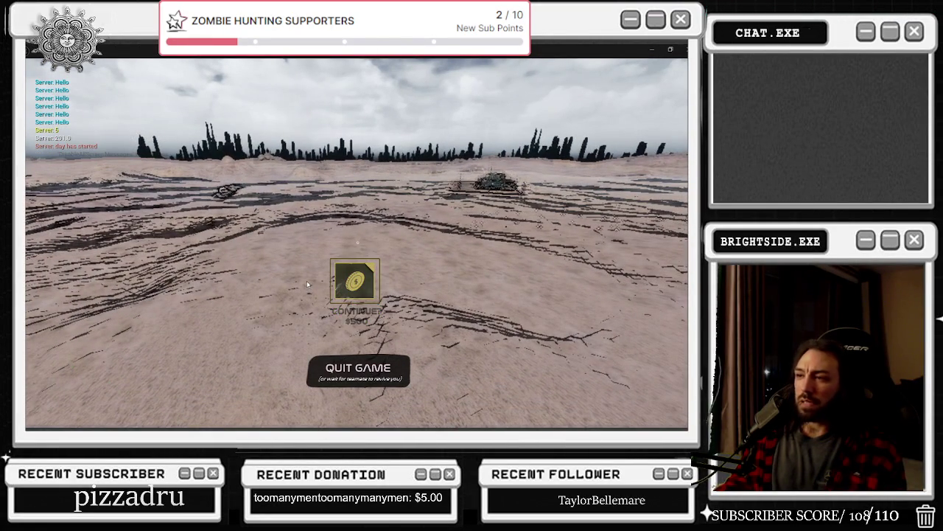
Step: Respawn via Continue $500 on the death screen, play briefly, then stop the play session
left_click(355, 280)
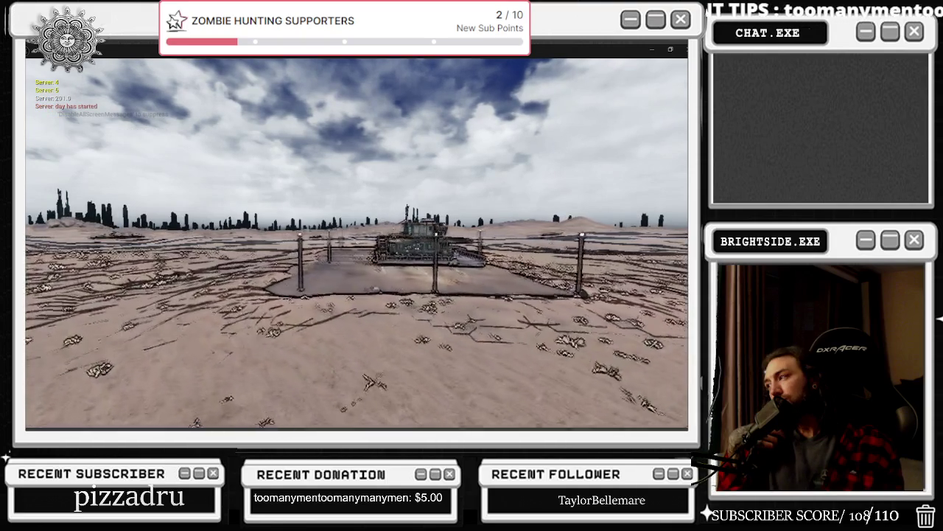
key("alt+Tab")
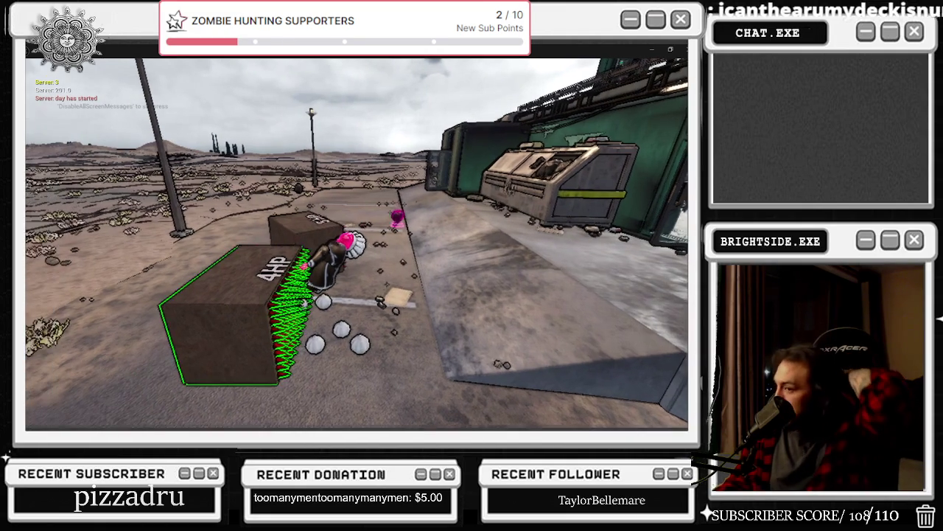
key("Escape")
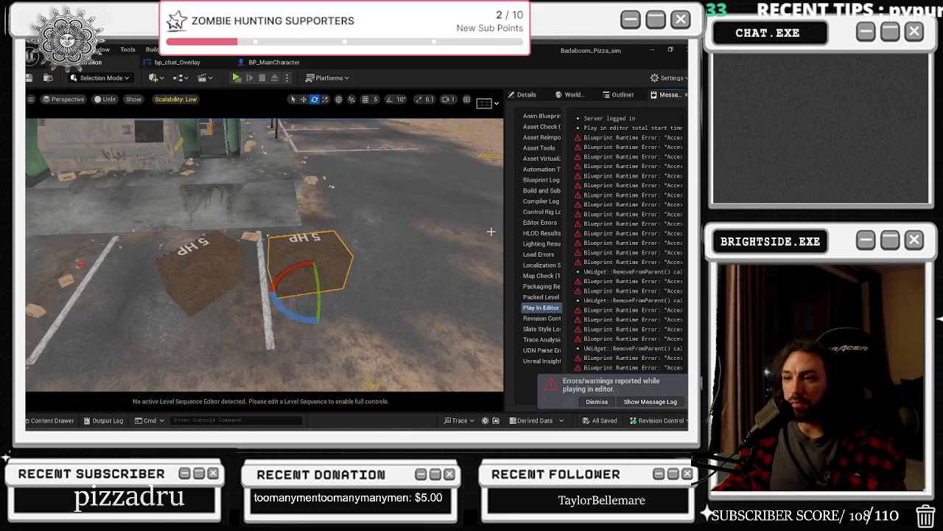
Step: Pan BP_MainCharacter's event graph to the Create BPW Respawn Master Widget node and browse to its asset
left_click(274, 62)
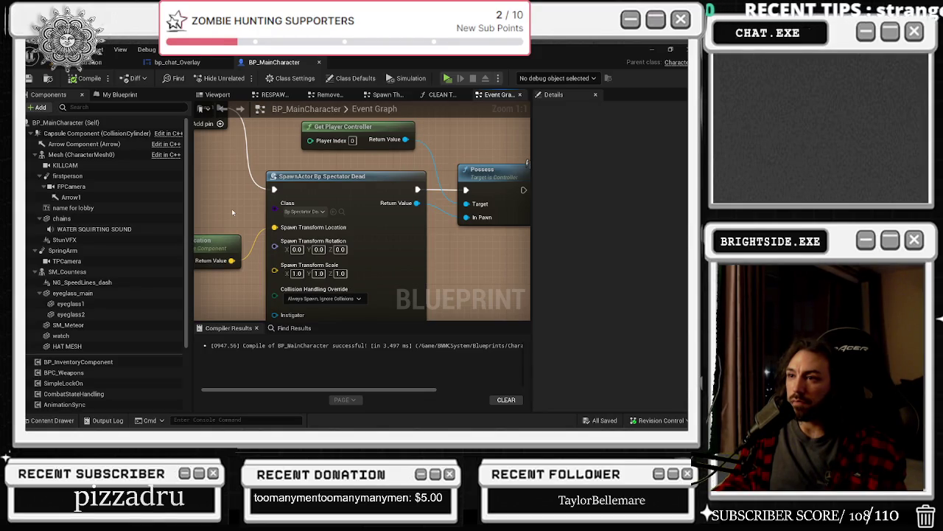
scroll(241, 197, "down", 1)
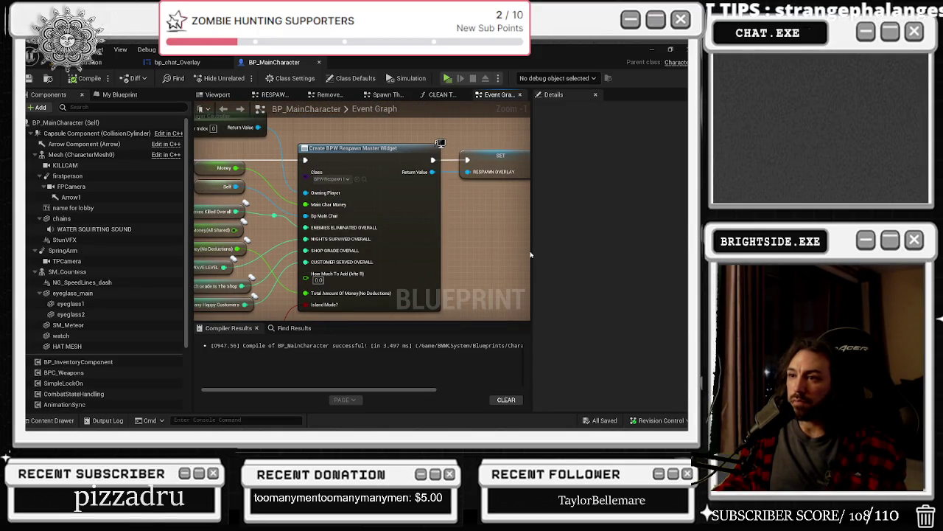
mouse_move(529, 254)
left_mouse_down()
mouse_move(219, 293)
mouse_move(195, 313)
left_mouse_up()
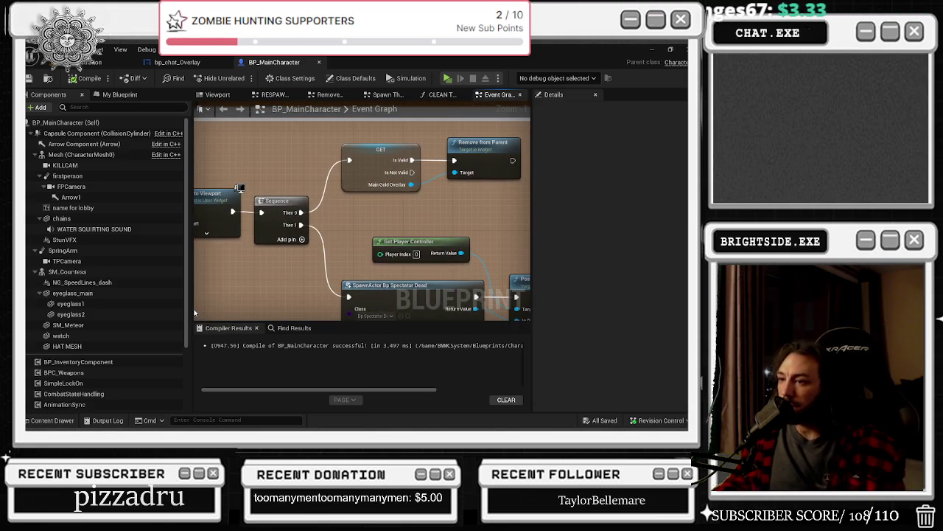
left_click_drag(369, 262, 323, 260)
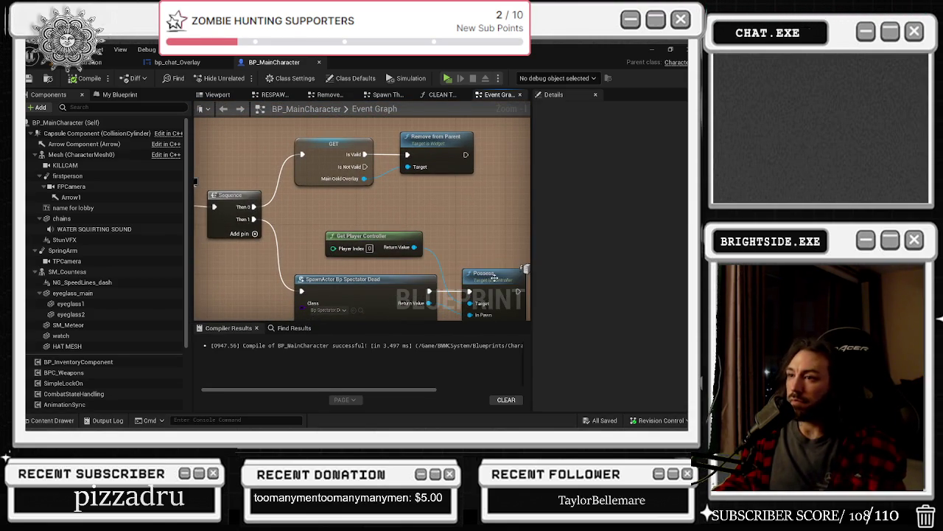
left_click_drag(219, 272, 524, 226)
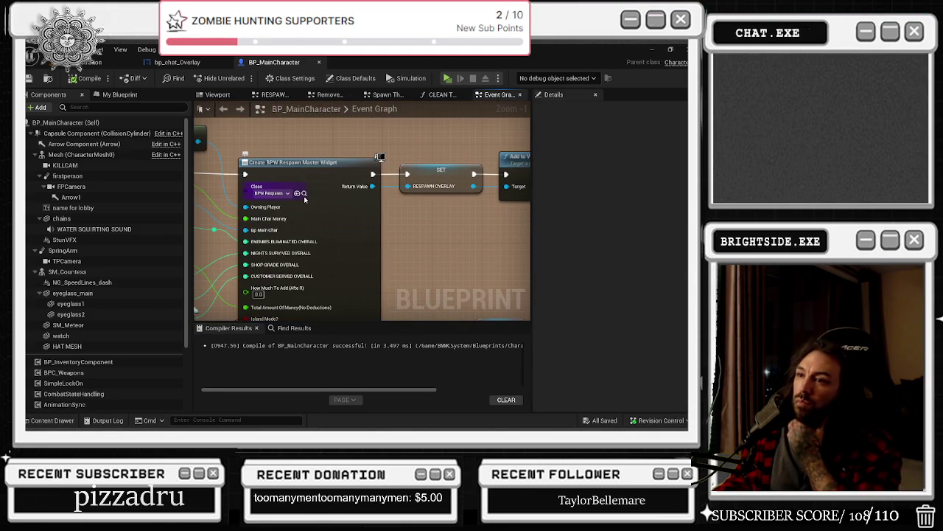
left_click(304, 196)
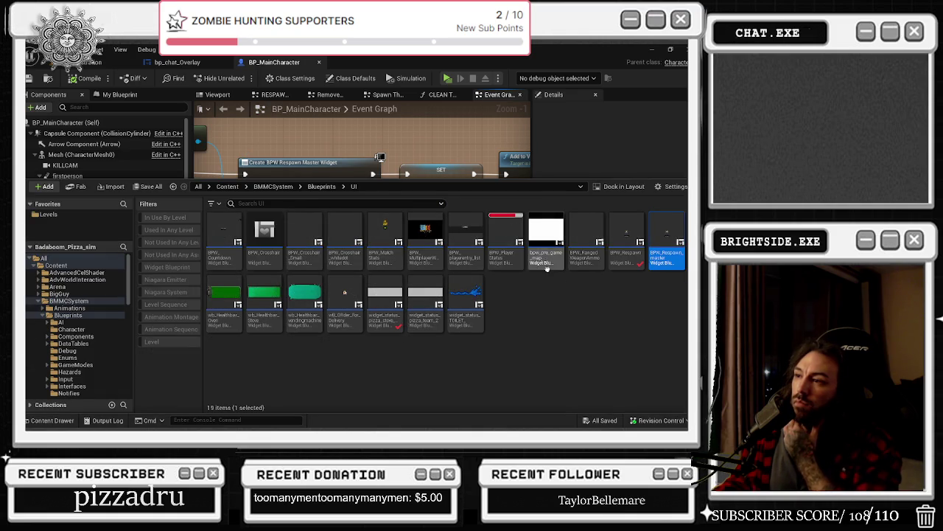
Step: Open BPW_Respawn_master, inspect its child widgets, then edit BPW_Respawn and view its event graph
double_click(680, 251)
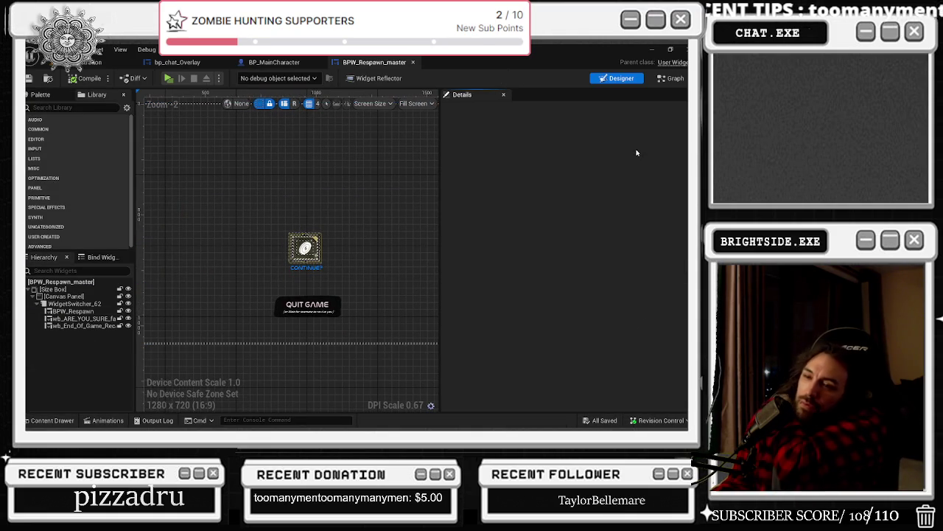
left_click(73, 311)
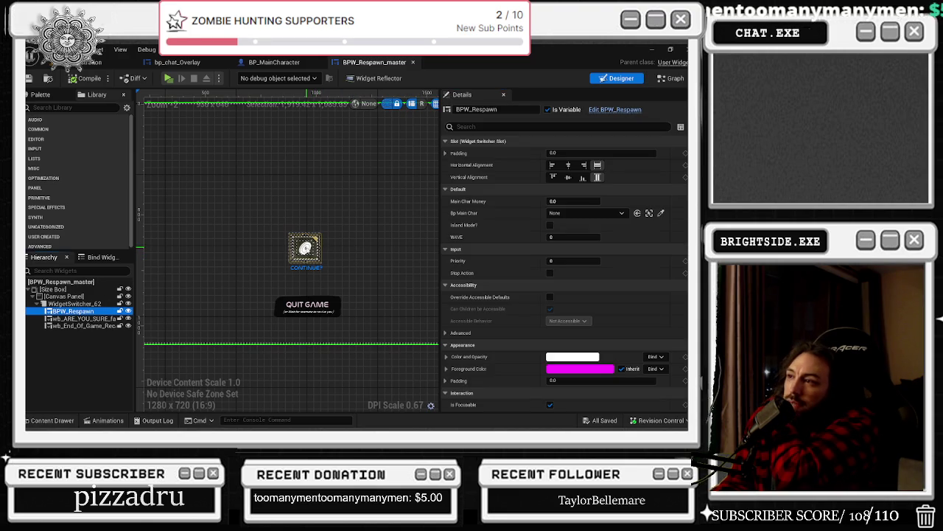
left_click(78, 319)
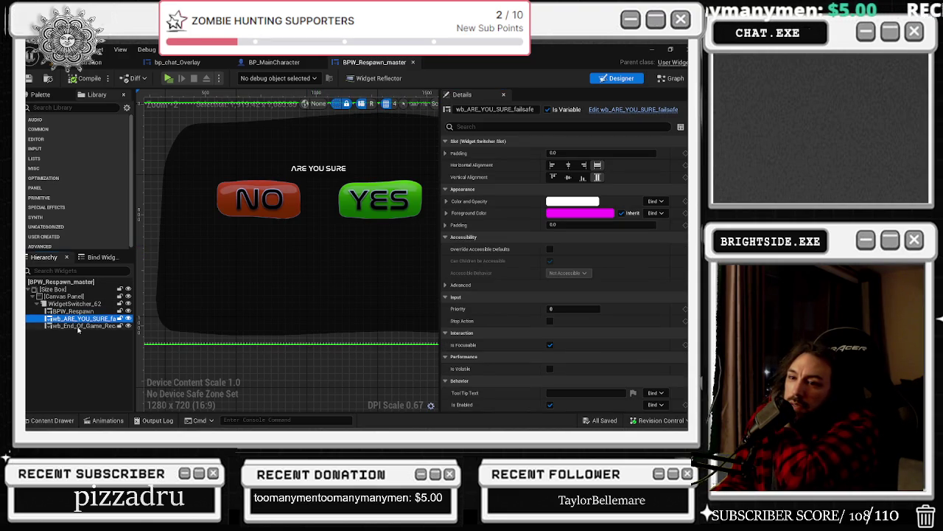
left_click(78, 326)
left_click(73, 311)
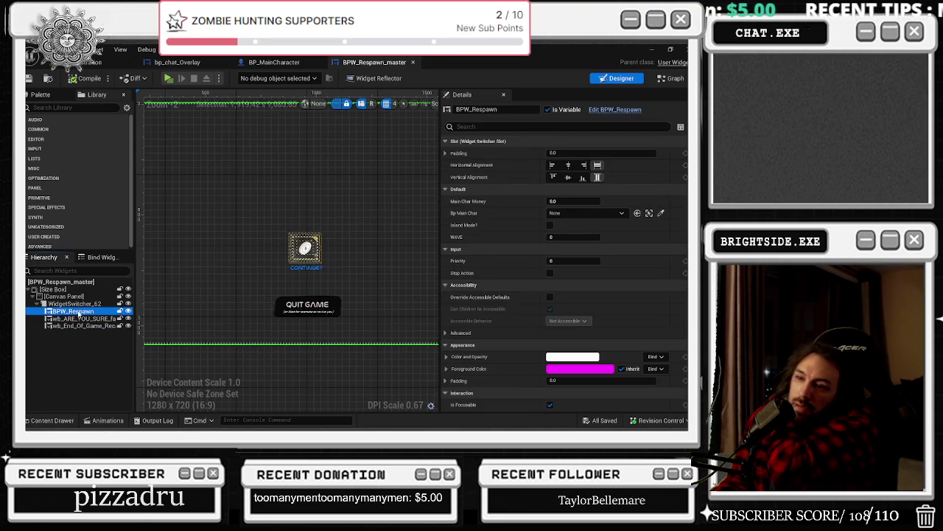
left_click(672, 78)
scroll(470, 169, "down", 2)
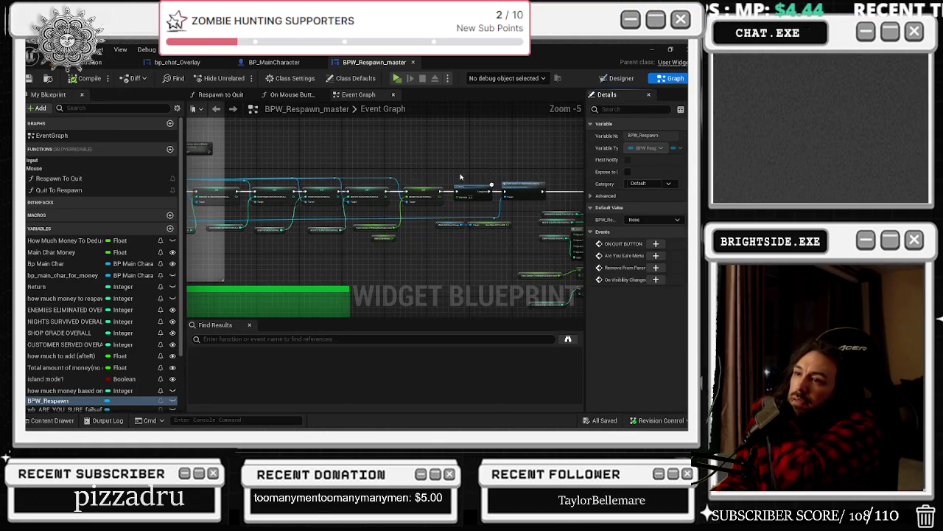
scroll(464, 179, "down", 1)
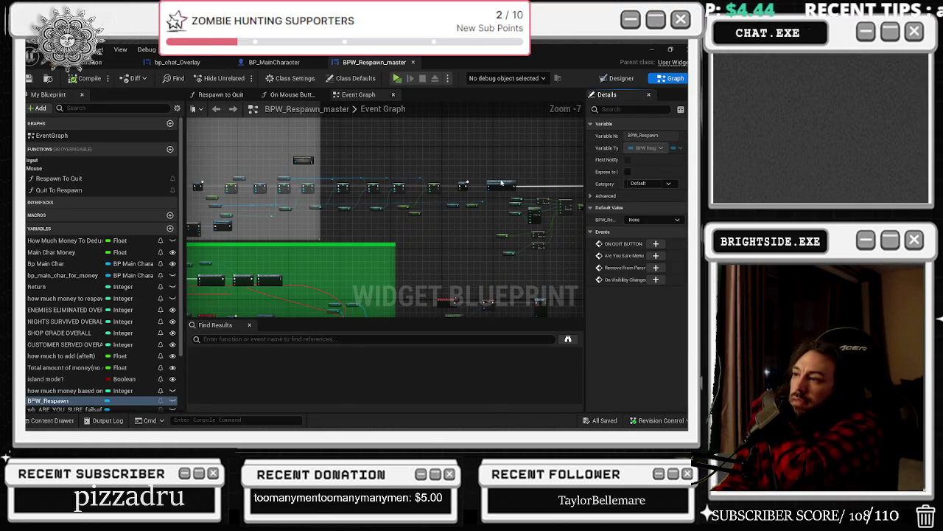
left_click(625, 79)
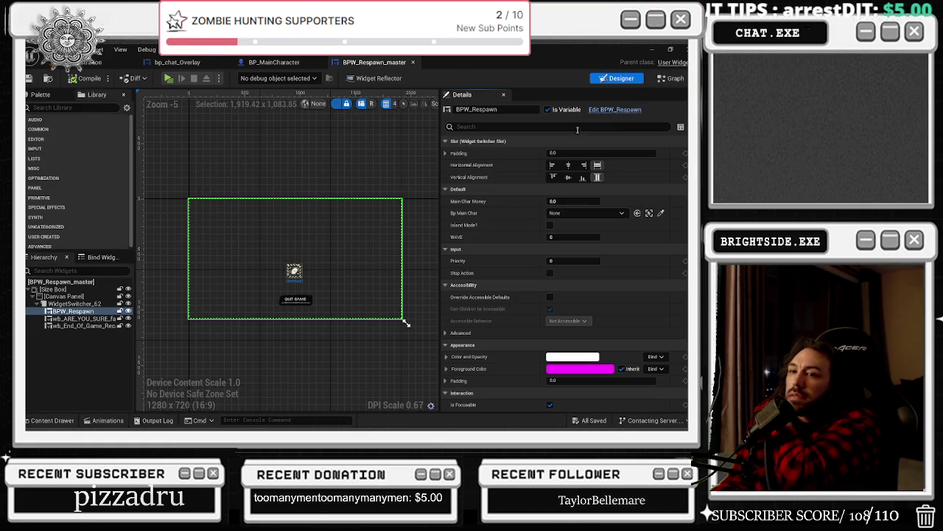
left_click(611, 109)
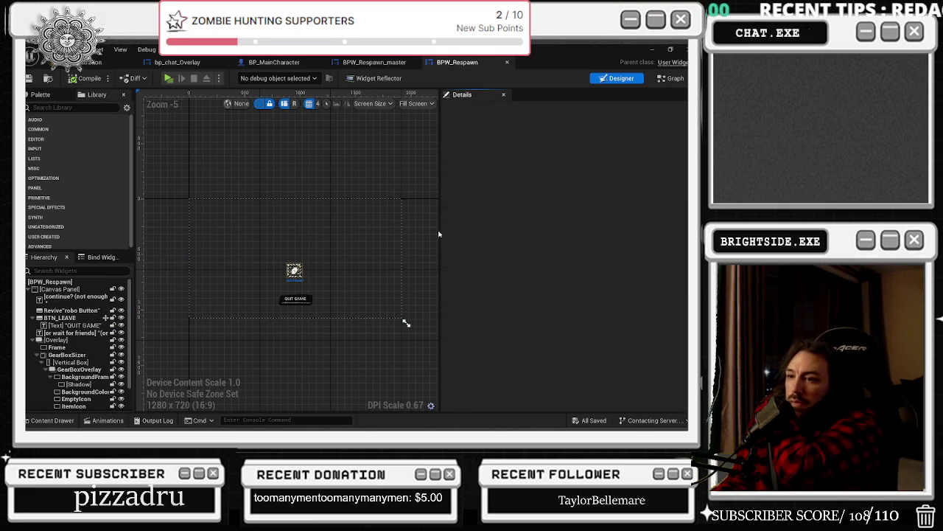
left_click(671, 78)
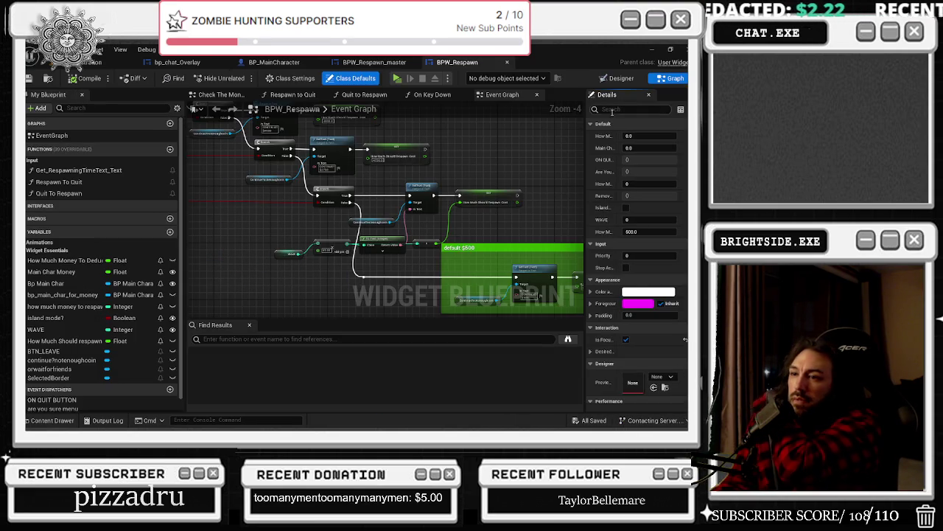
Step: Select the Revive button in the BPW_Respawn designer and jump to its On Pressed event
scroll(498, 183, "down", 1)
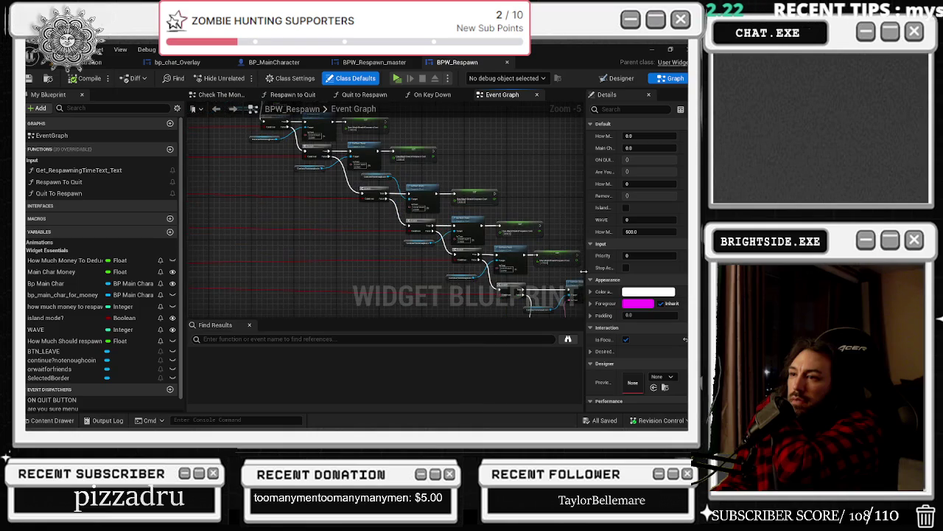
left_click(617, 80)
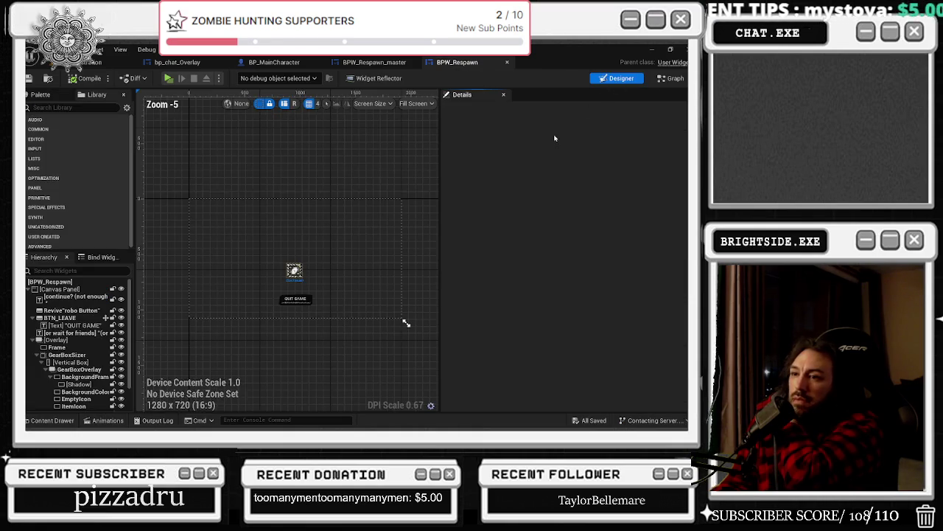
scroll(298, 257, "up", 3)
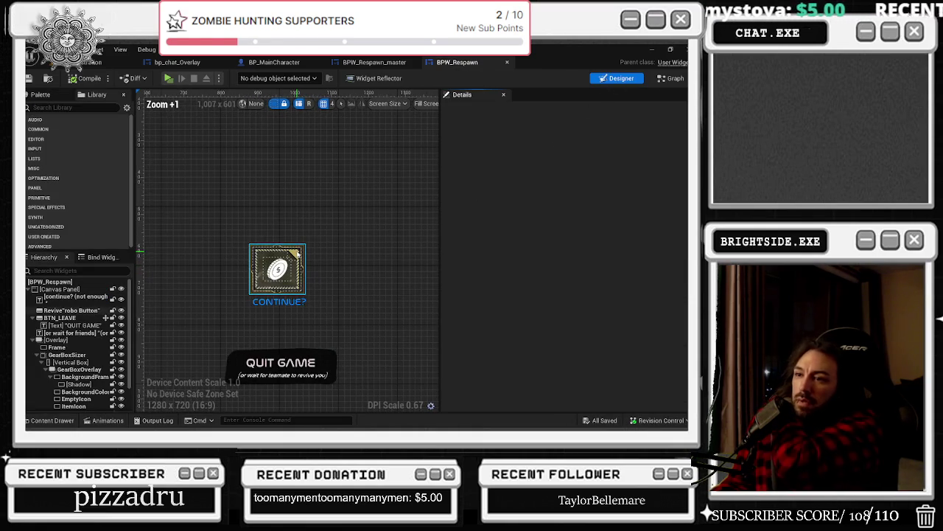
left_click(295, 252)
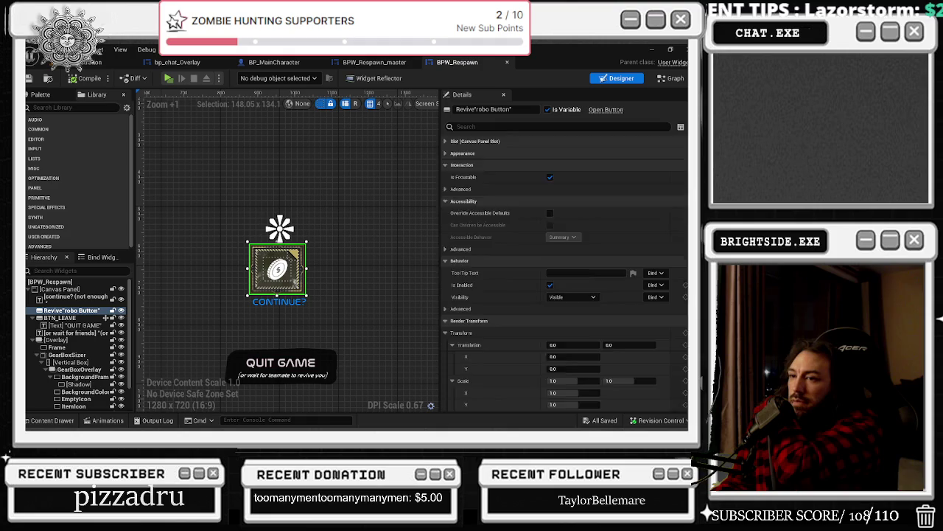
scroll(564, 273, "down", 8)
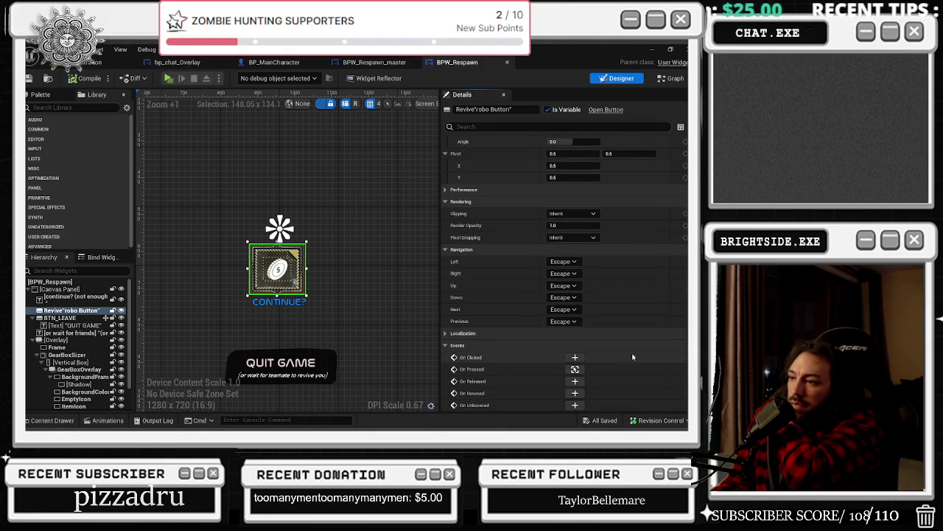
left_click(572, 370)
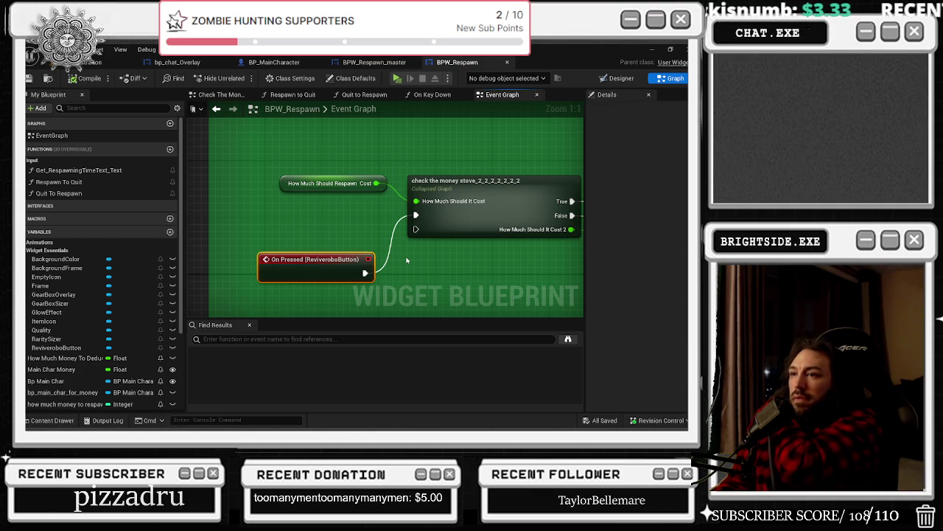
left_click_drag(426, 256, 210, 264)
left_click_drag(481, 258, 227, 246)
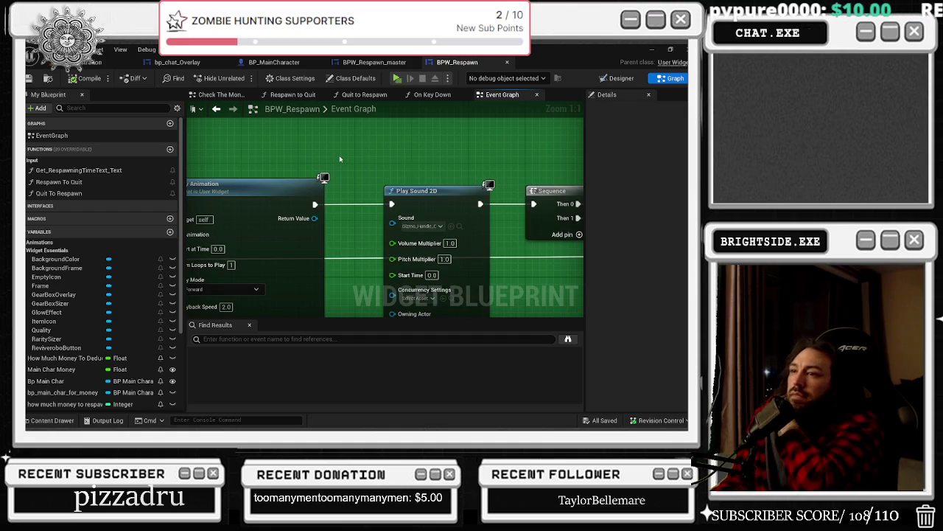
left_click_drag(340, 159, 192, 194)
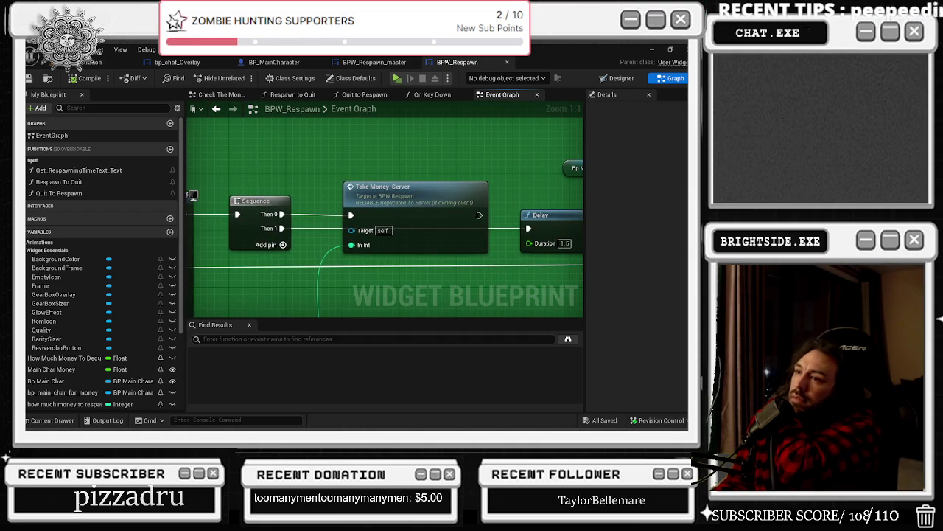
left_click_drag(342, 168, 188, 157)
left_click_drag(382, 188, 230, 197)
left_click_drag(341, 201, 230, 195)
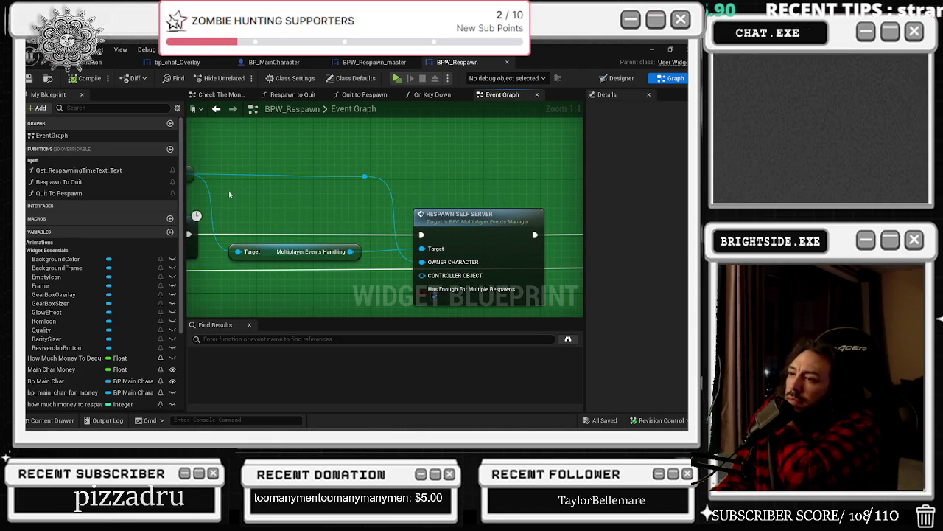
mouse_move(236, 196)
left_mouse_down()
mouse_move(367, 211)
mouse_move(187, 198)
left_mouse_up()
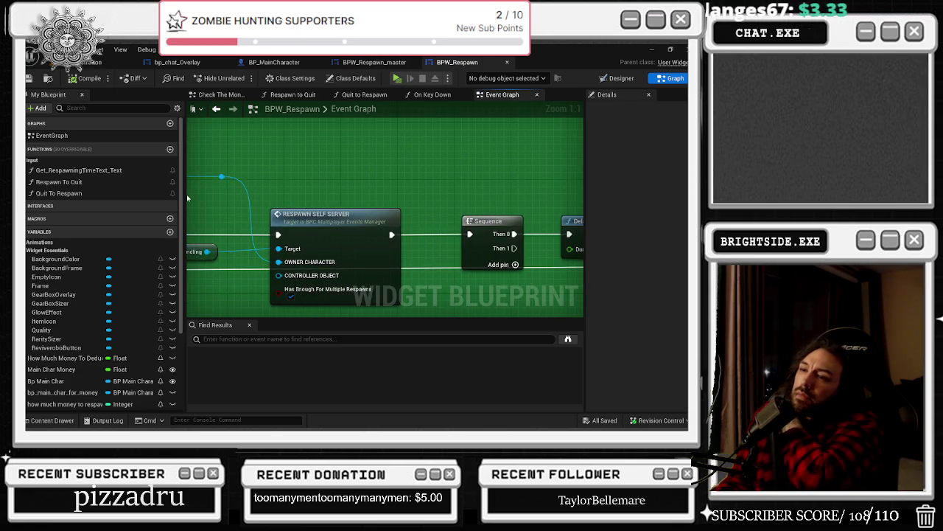
left_click_drag(413, 230, 216, 227)
left_click_drag(335, 227, 184, 241)
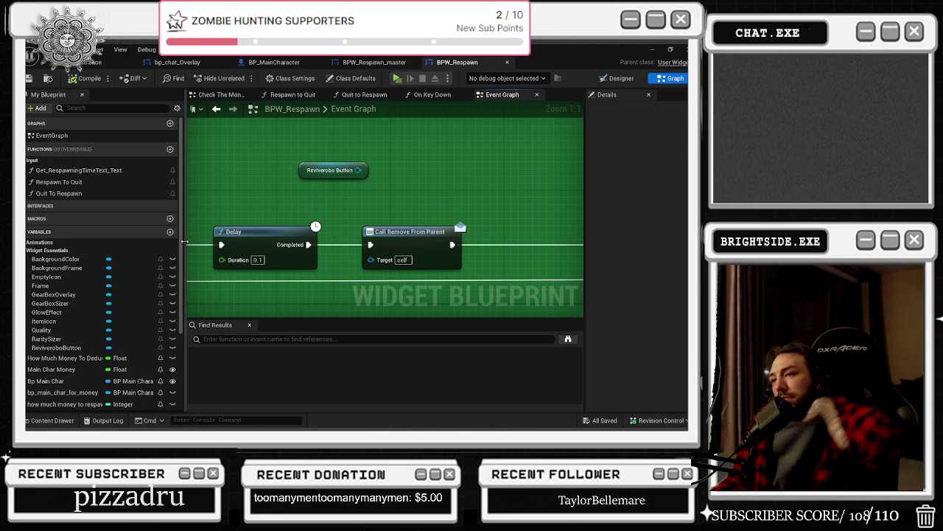
scroll(267, 240, "down", 2)
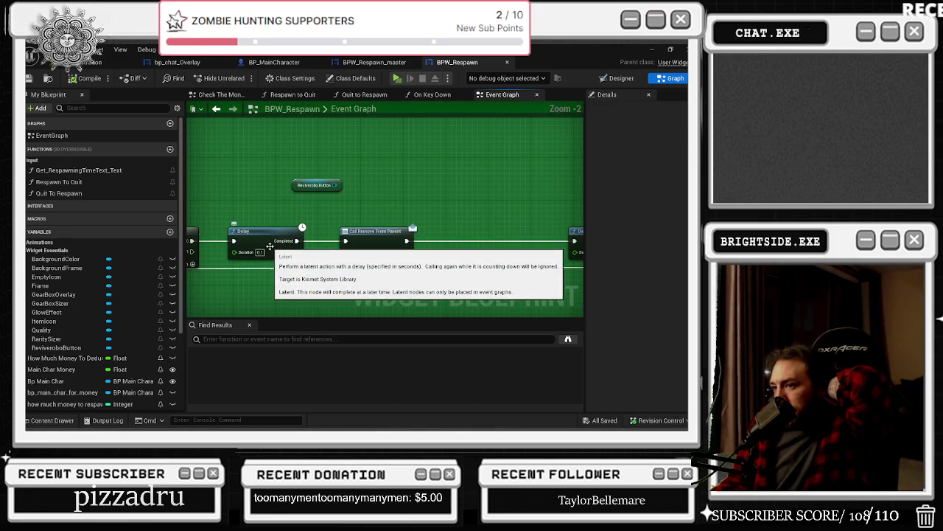
left_click_drag(456, 210, 581, 223)
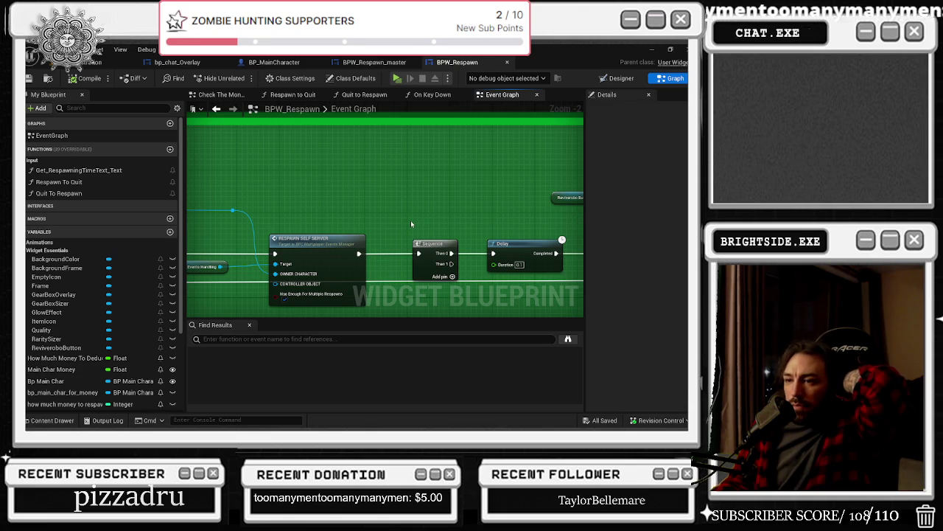
left_click_drag(411, 220, 187, 205)
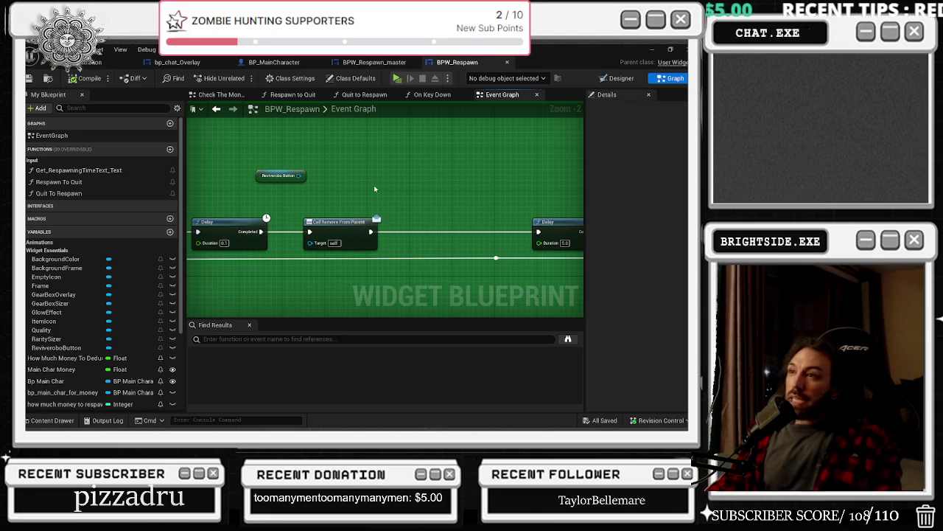
left_click_drag(485, 177, 729, 162)
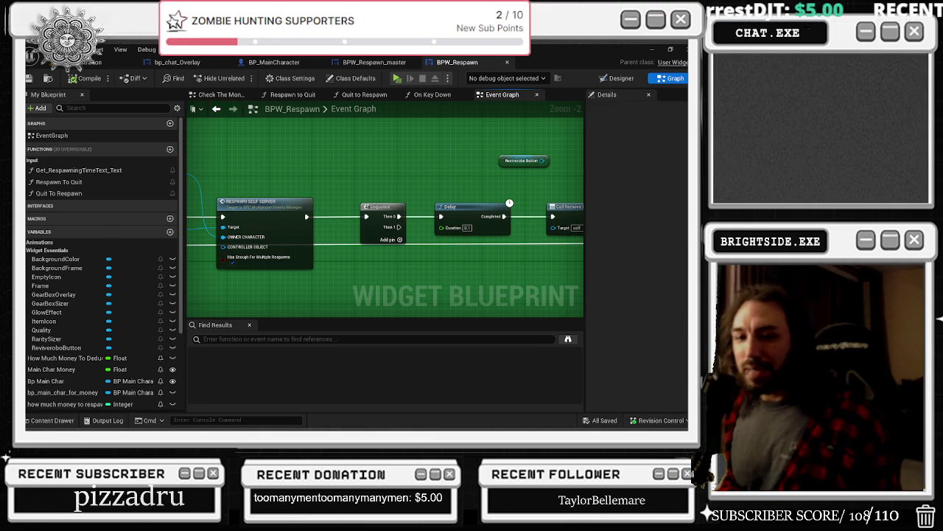
Step: Switch from Unreal to the Chrome window showing the YouTube ad
key("alt+Tab")
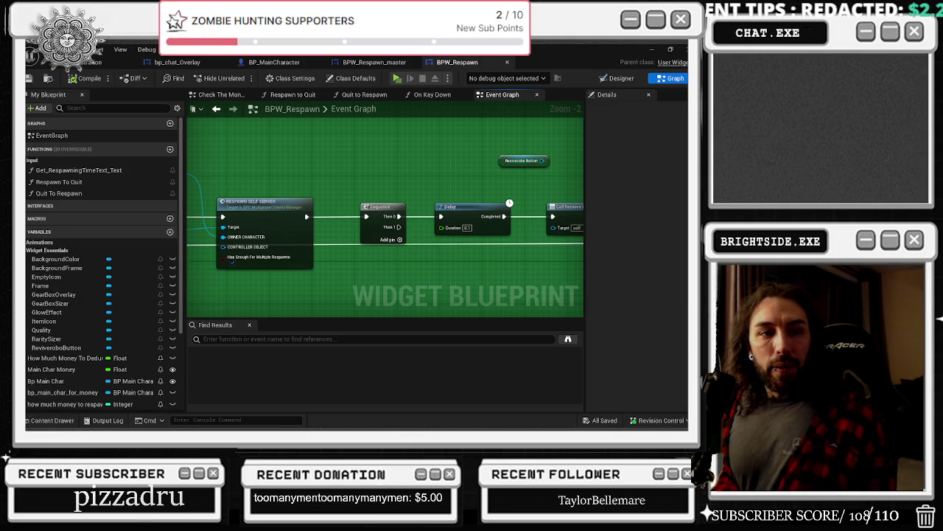
key("alt+Tab")
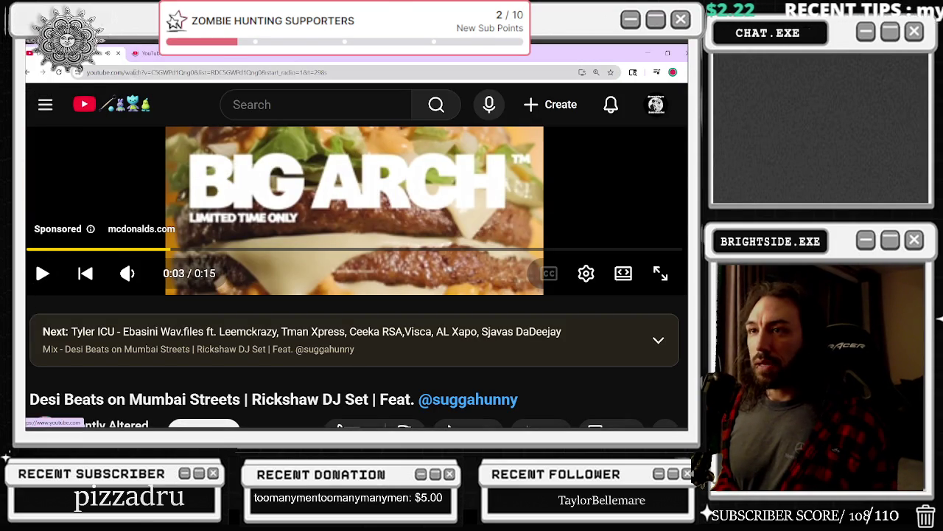
Step: Go back from the ad to the YouTube home feed and scroll through the recommendations
key("alt+Left")
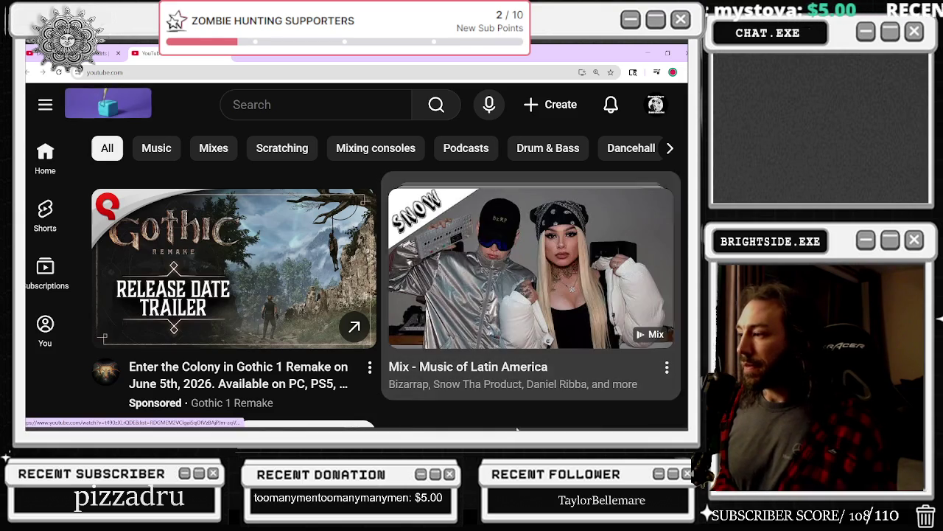
scroll(549, 268, "down", 3)
scroll(549, 269, "down", 4)
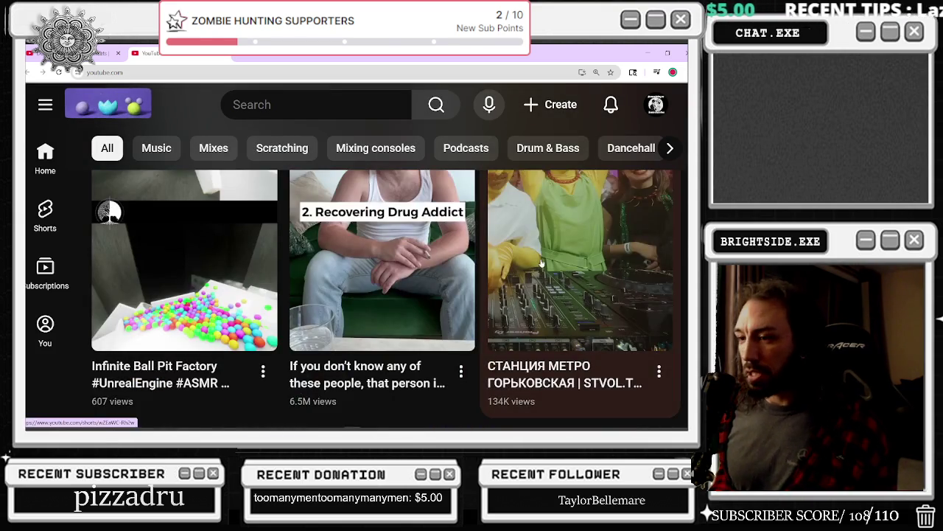
scroll(541, 263, "down", 1)
scroll(541, 263, "down", 3)
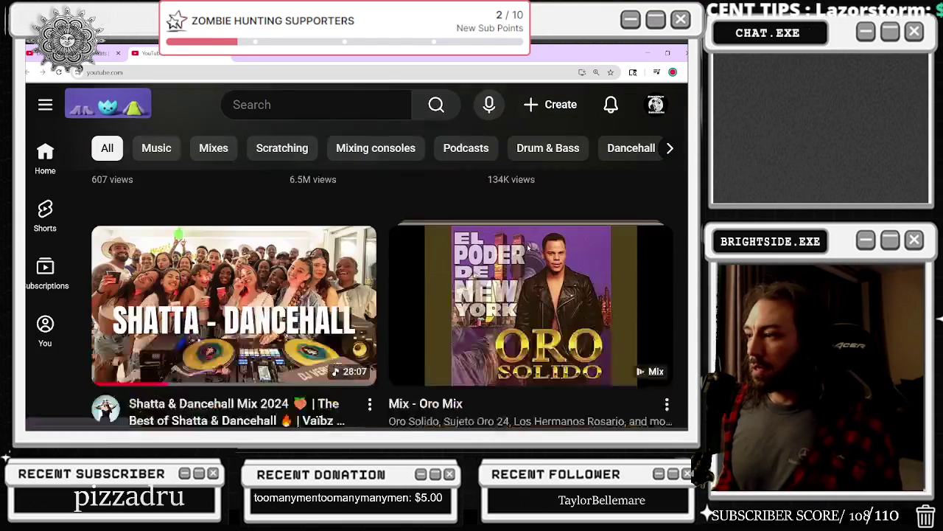
scroll(527, 249, "down", 6)
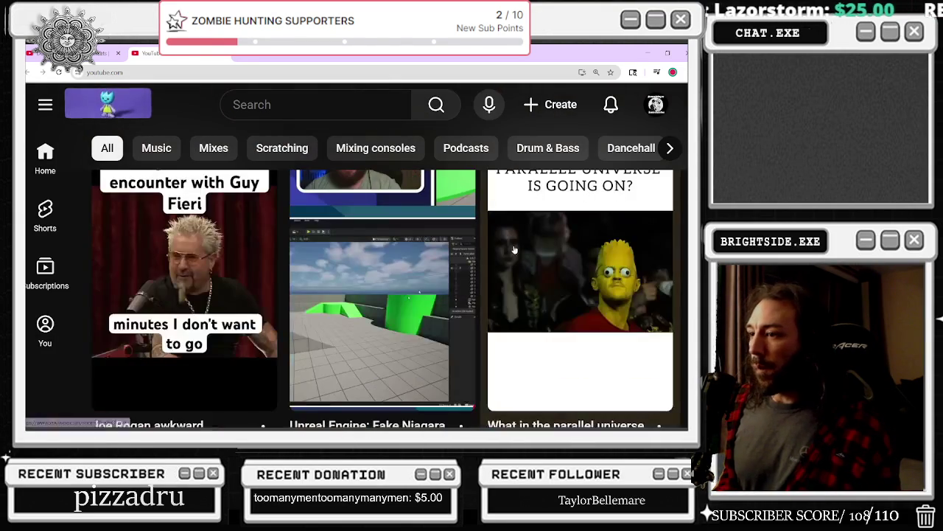
scroll(475, 243, "down", 2)
scroll(475, 243, "down", 5)
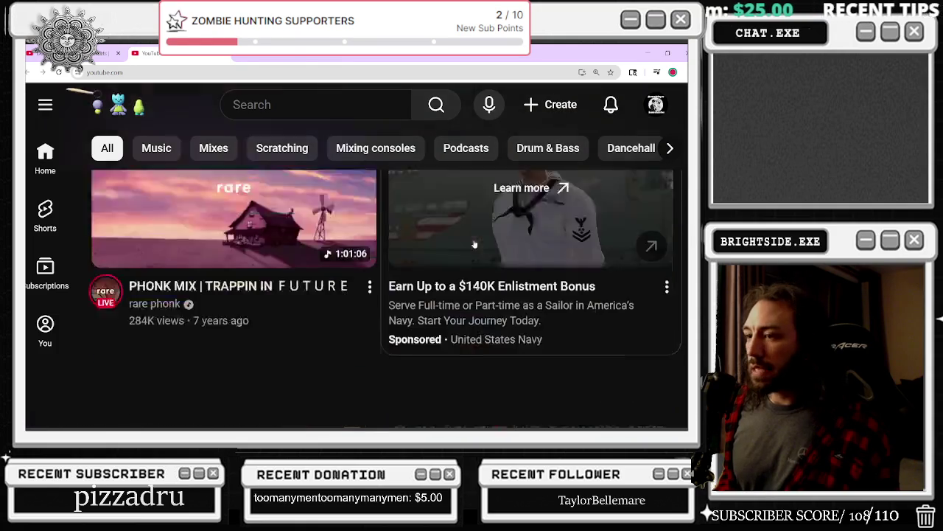
scroll(475, 243, "down", 6)
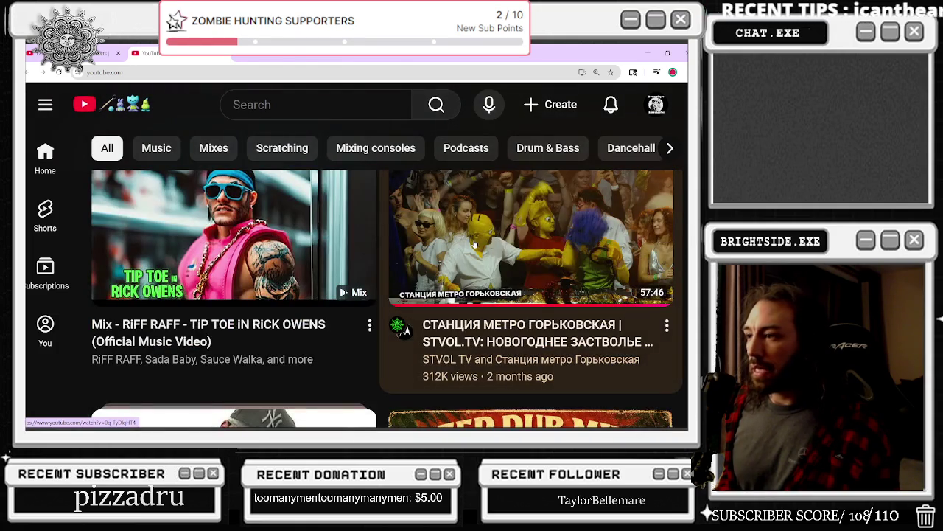
Step: Zoom the page out so three videos fit per row, then browse further down the feed
key("ctrl+minus")
key("ctrl+minus")
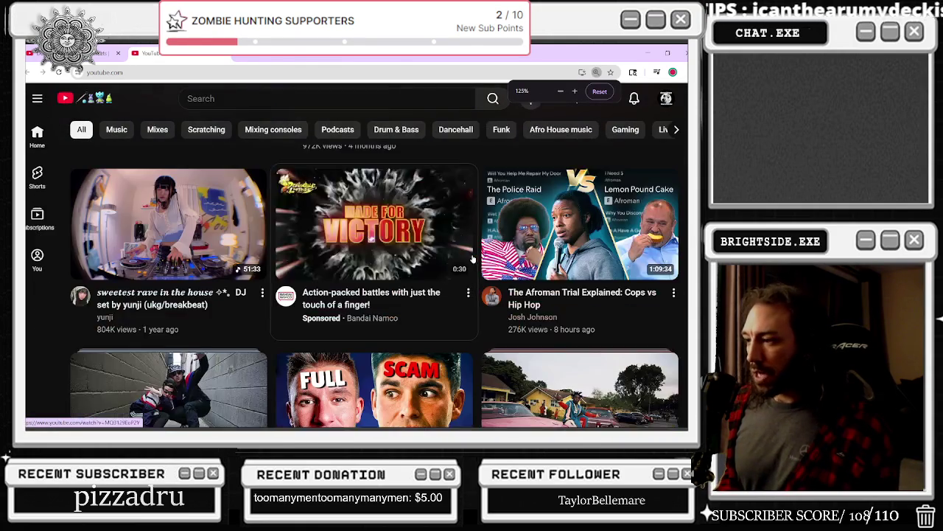
scroll(474, 258, "down", 1)
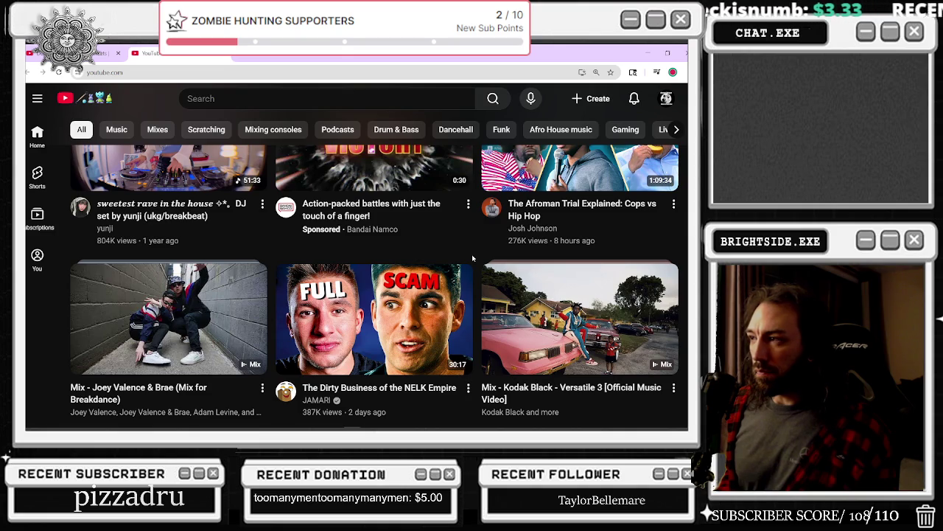
scroll(473, 258, "up", 1)
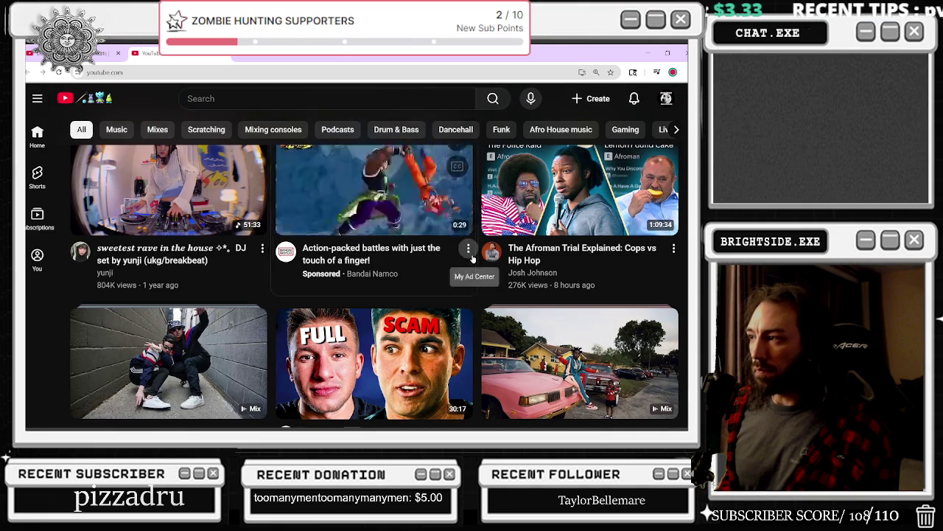
scroll(472, 258, "down", 3)
scroll(472, 258, "down", 8)
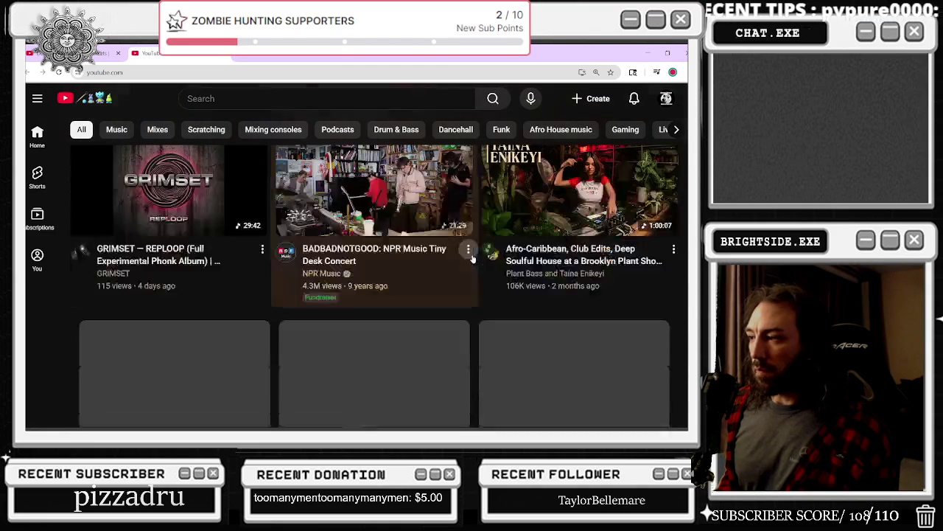
scroll(473, 258, "up", 1)
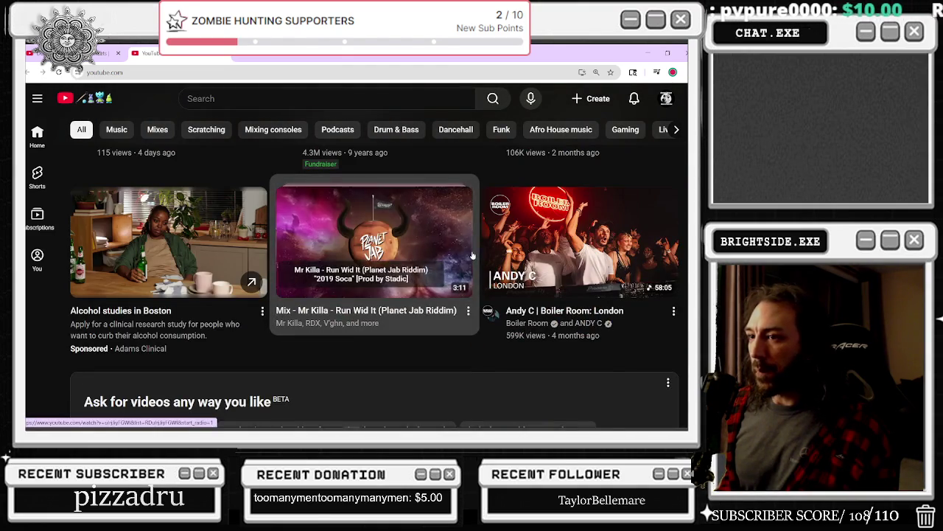
scroll(479, 243, "down", 4)
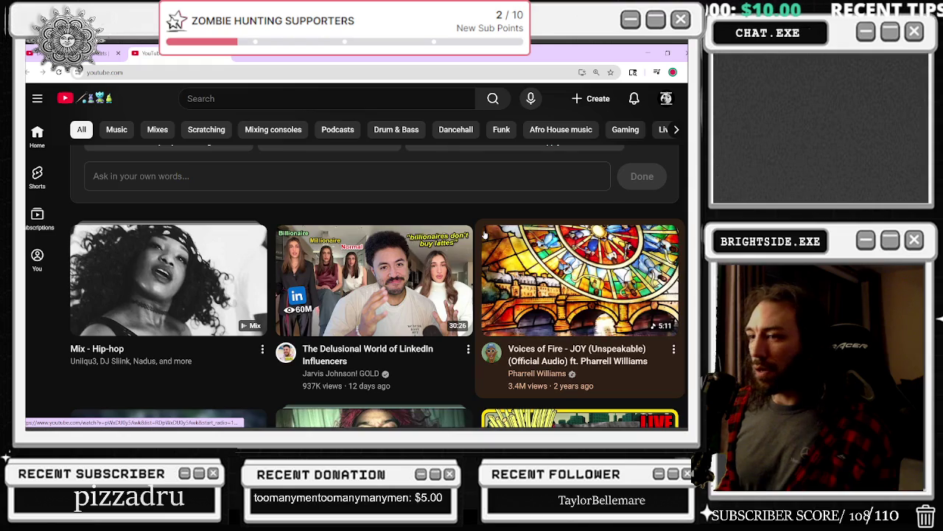
scroll(483, 235, "down", 3)
scroll(492, 225, "down", 5)
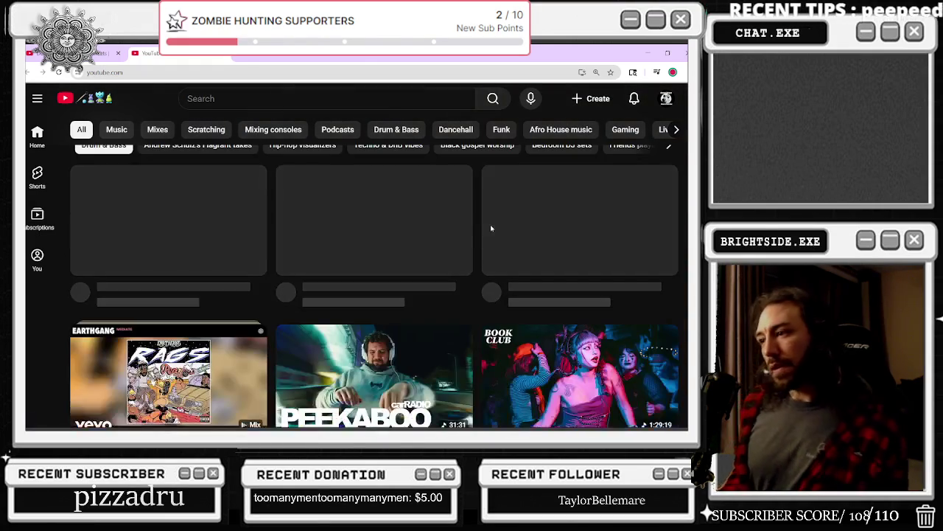
scroll(491, 227, "down", 5)
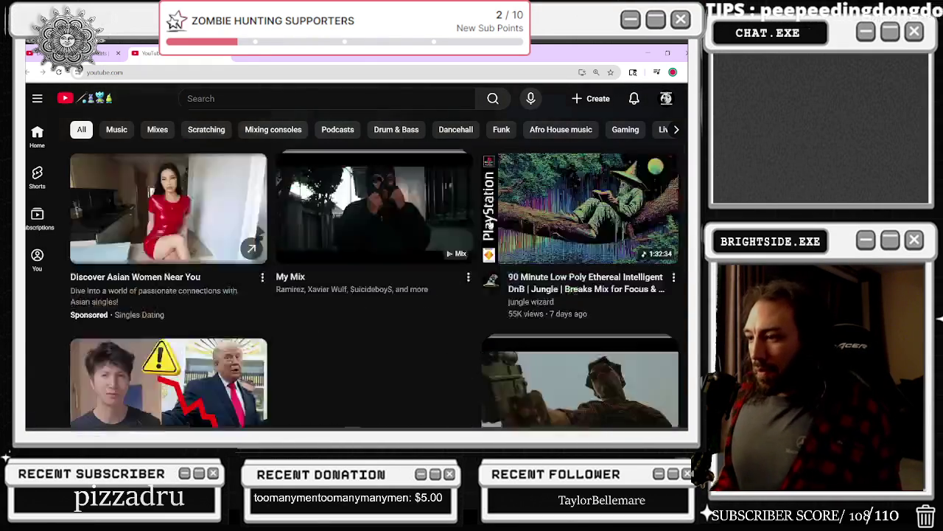
scroll(494, 232, "down", 3)
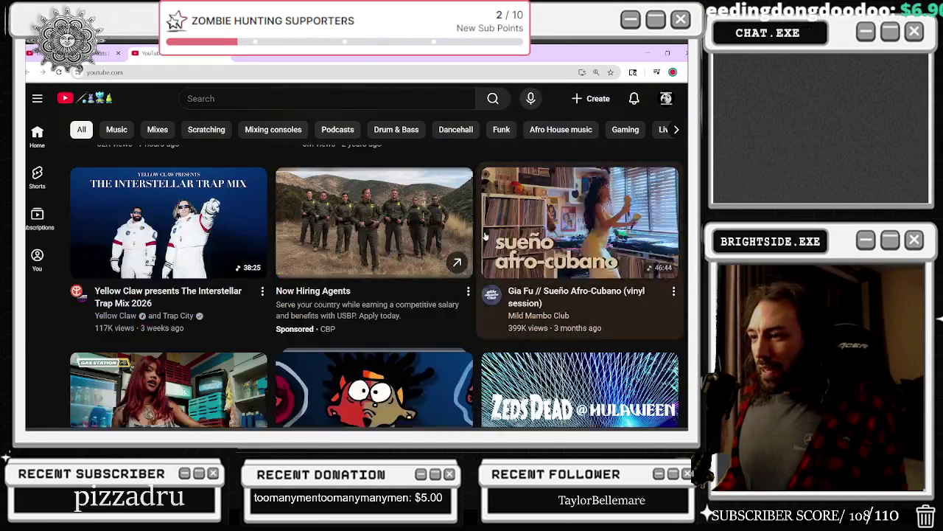
scroll(626, 205, "down", 3)
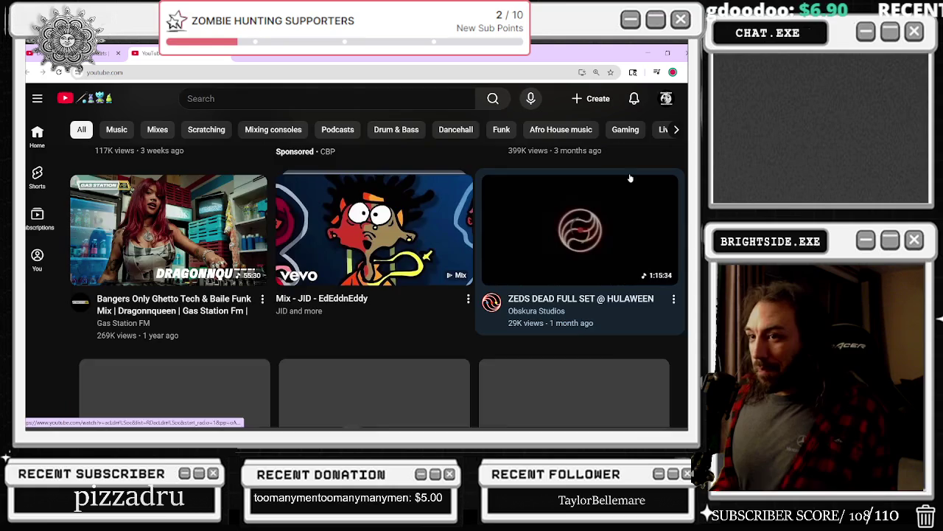
scroll(629, 185, "down", 2)
scroll(628, 177, "down", 2)
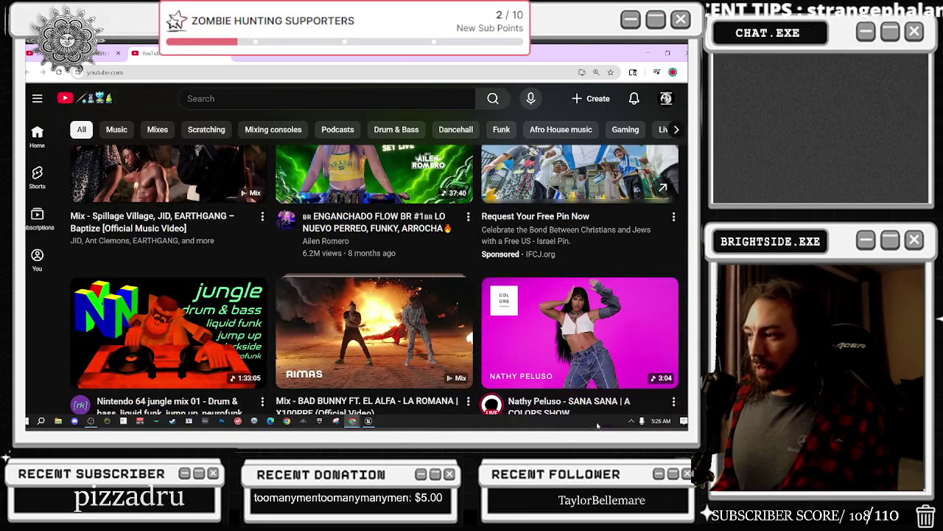
scroll(421, 192, "down", 2)
scroll(422, 192, "down", 1)
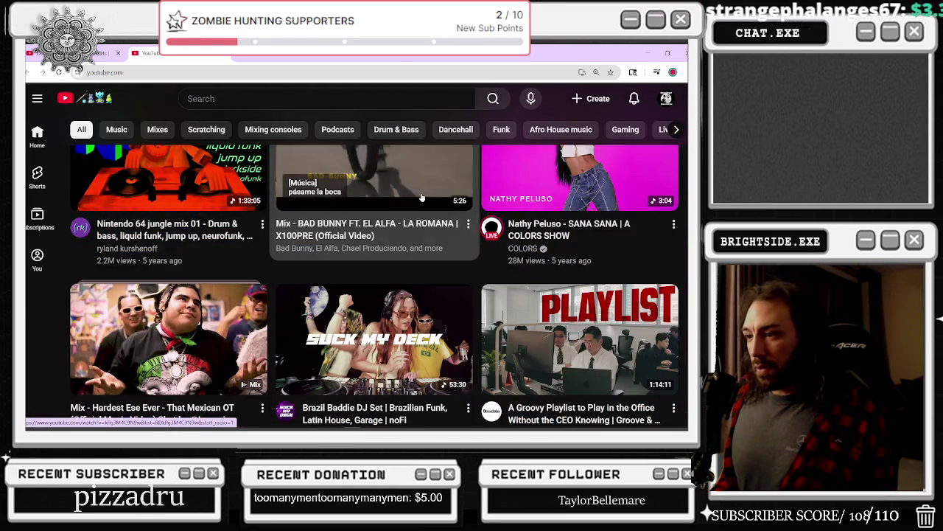
scroll(421, 195, "down", 1)
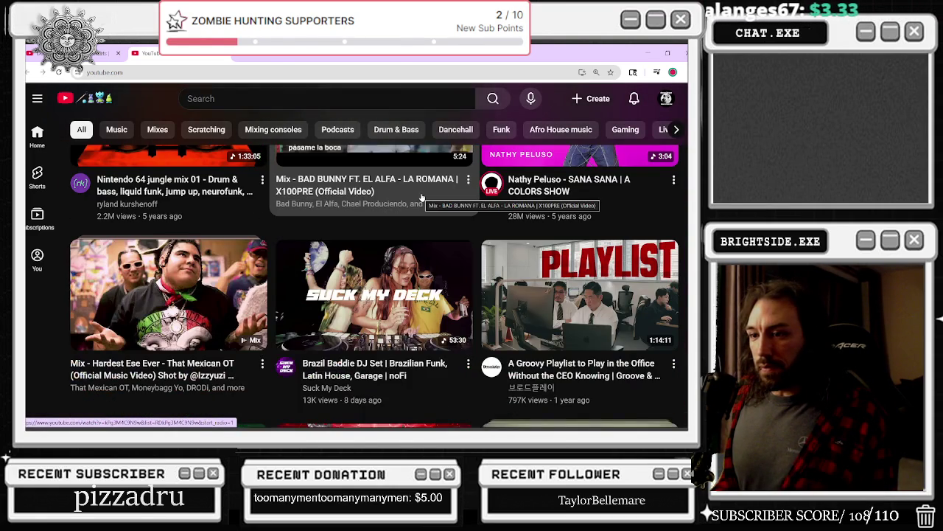
scroll(422, 198, "down", 3)
scroll(421, 197, "down", 4)
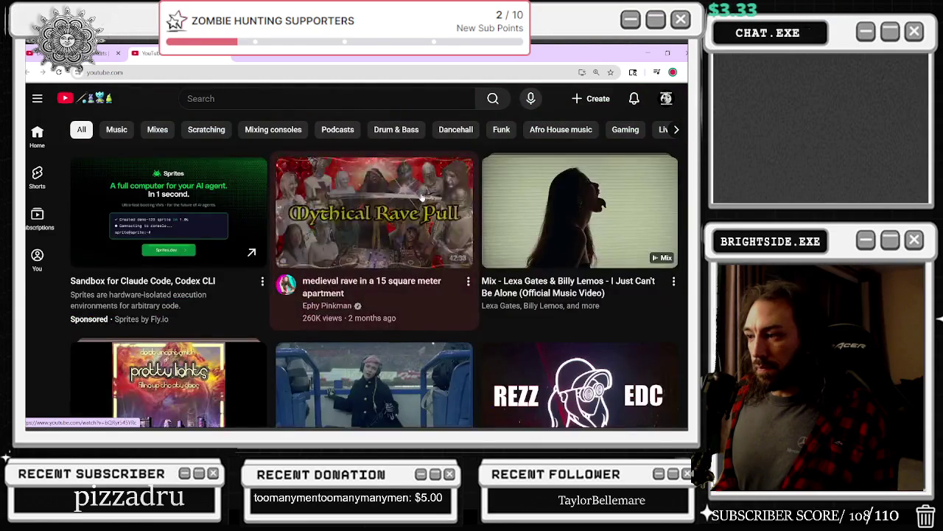
scroll(421, 196, "down", 2)
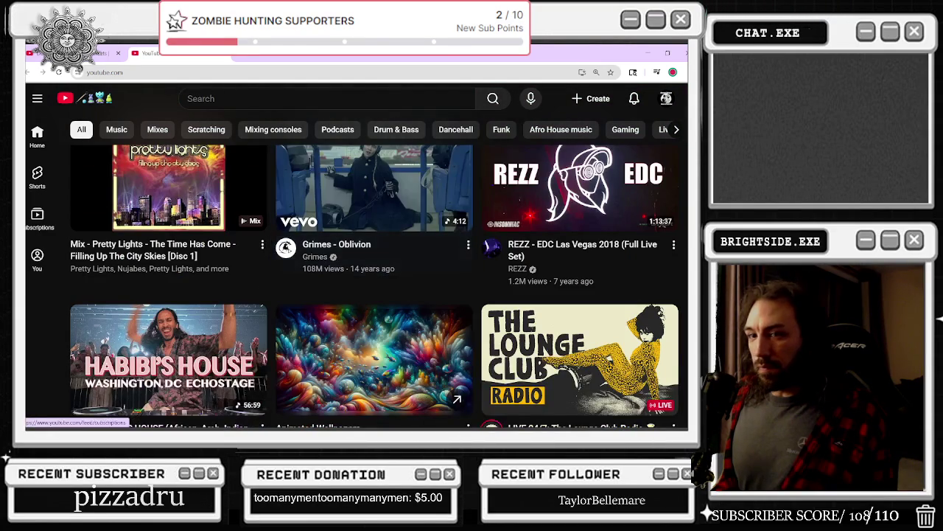
scroll(374, 325, "down", 3)
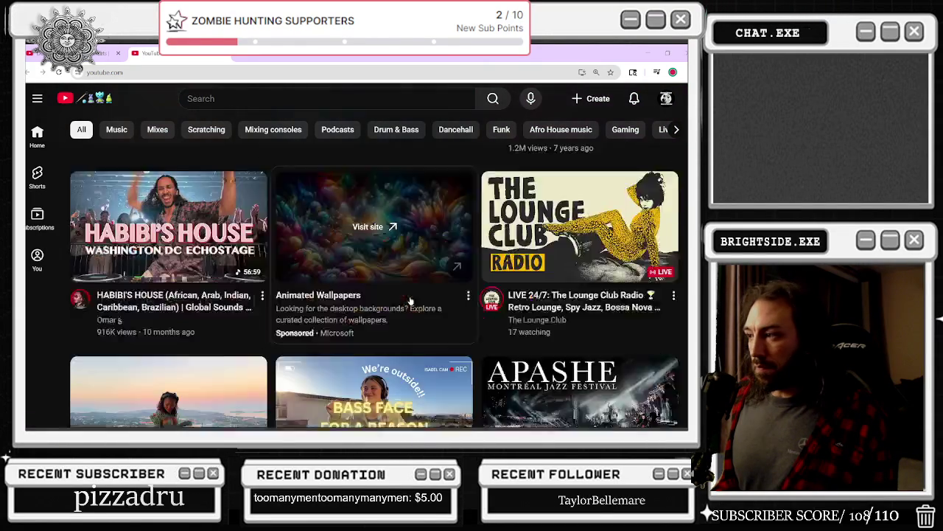
scroll(412, 289, "down", 2)
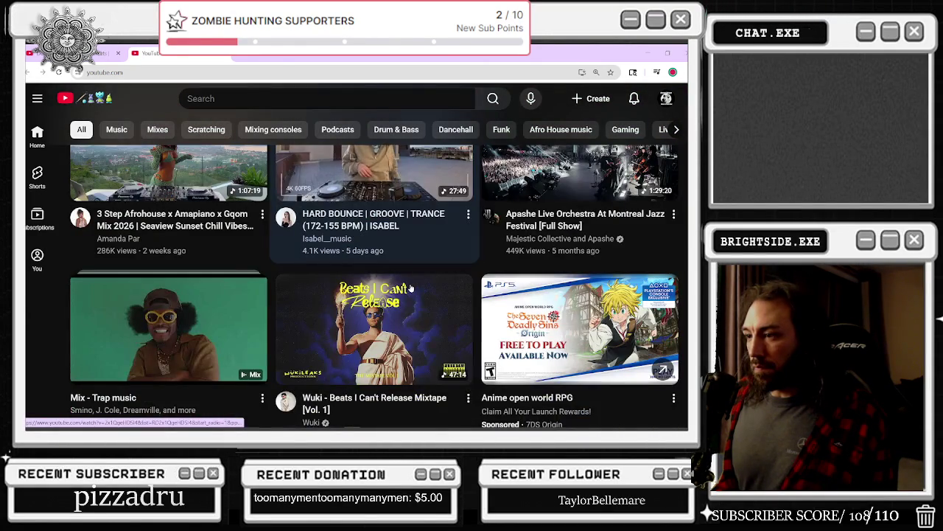
scroll(412, 289, "down", 3)
scroll(411, 289, "down", 4)
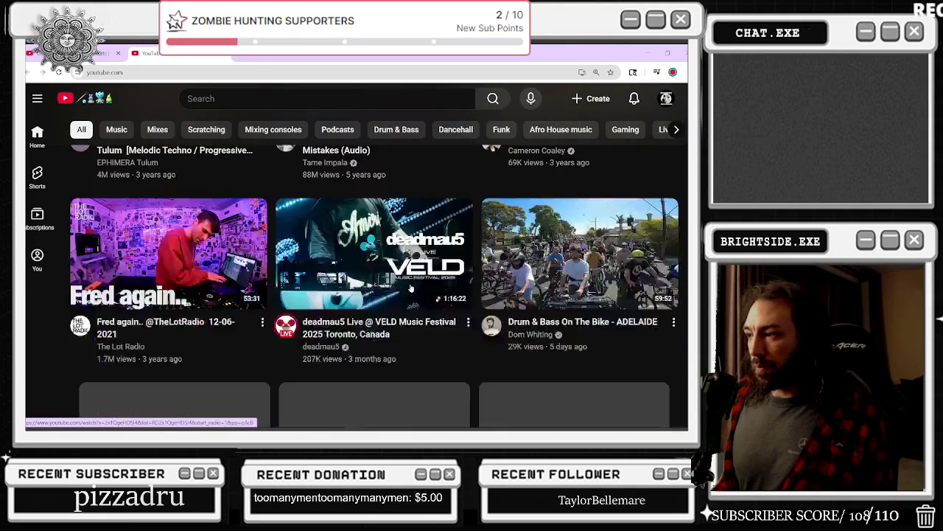
scroll(411, 289, "down", 2)
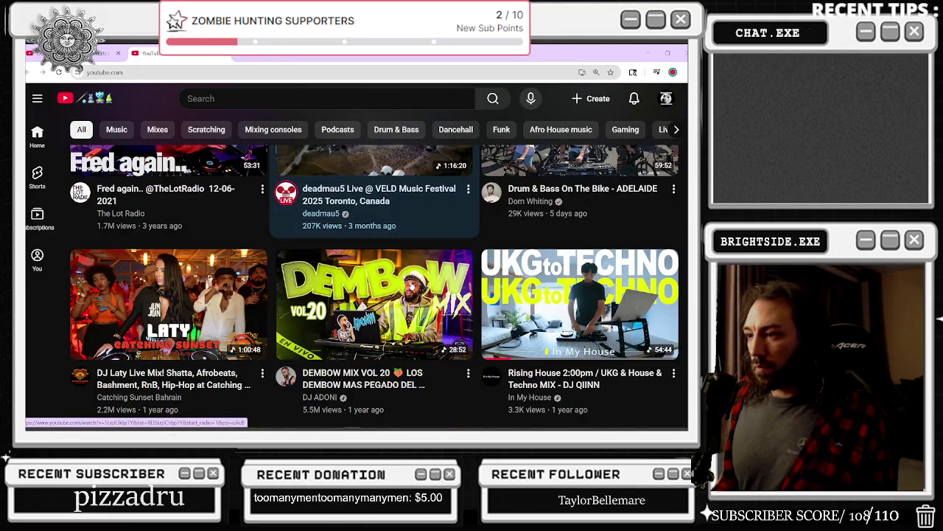
scroll(416, 276, "down", 3)
scroll(416, 276, "down", 1)
scroll(417, 277, "down", 2)
scroll(417, 275, "down", 1)
scroll(417, 274, "down", 3)
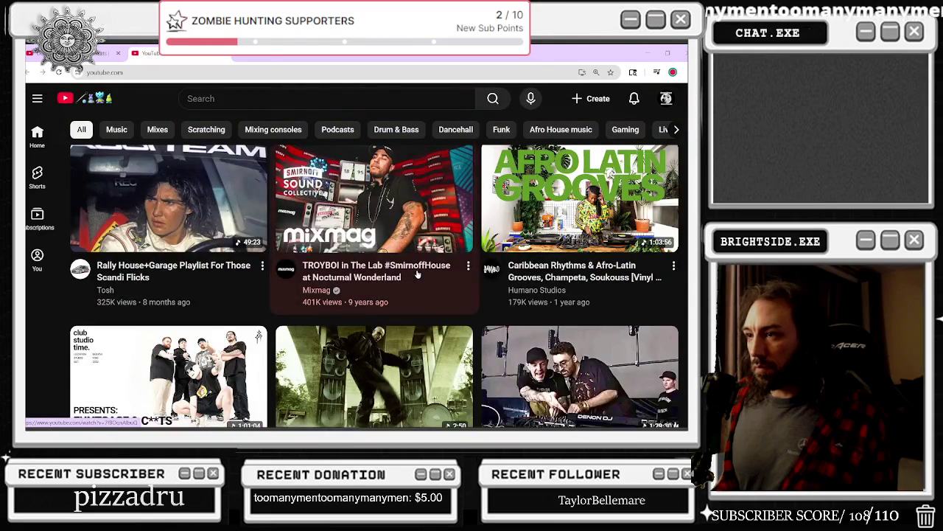
scroll(417, 275, "down", 2)
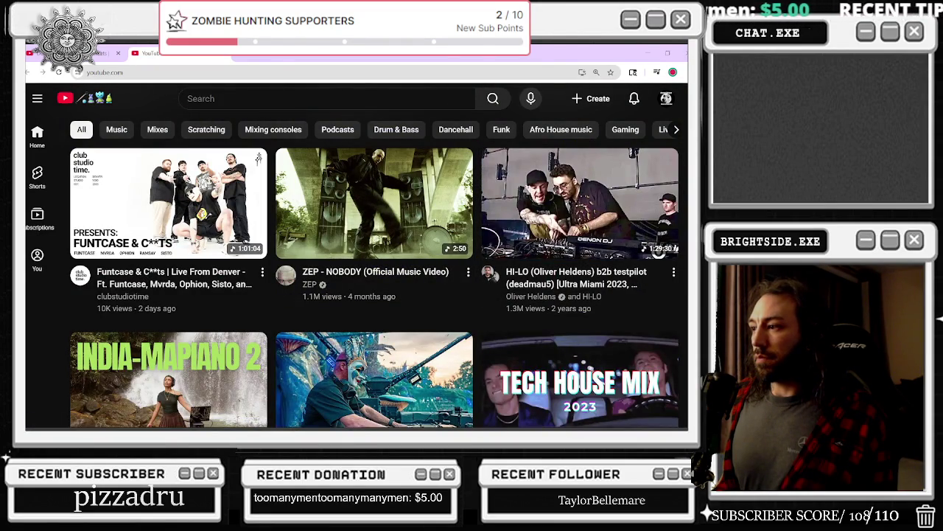
Step: Keep browsing the feed, then type 'courage the co' into the YouTube search box
left_click_drag(686, 319, 668, 42)
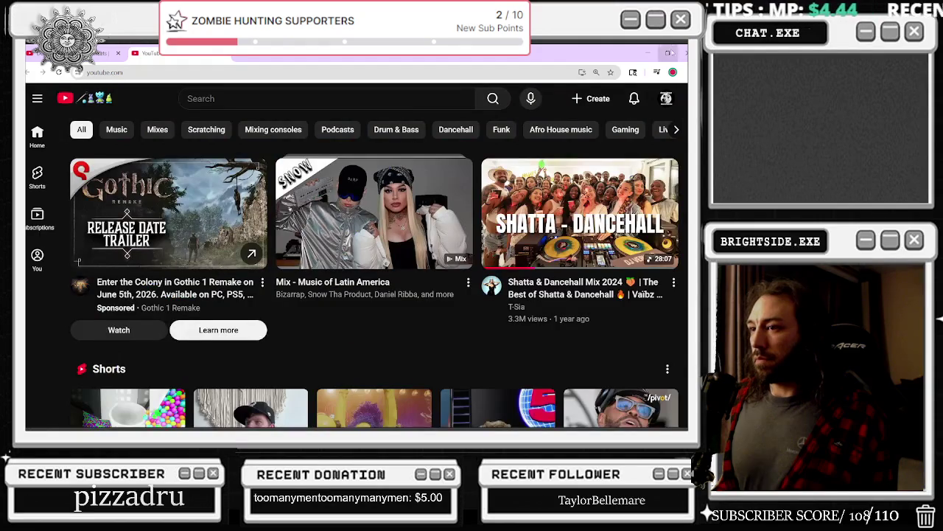
scroll(663, 196, "down", 5)
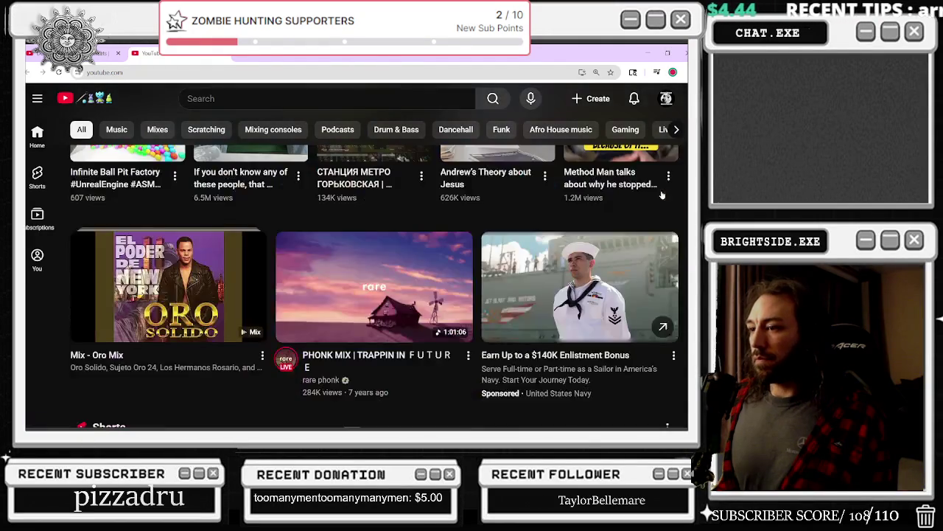
scroll(662, 195, "down", 3)
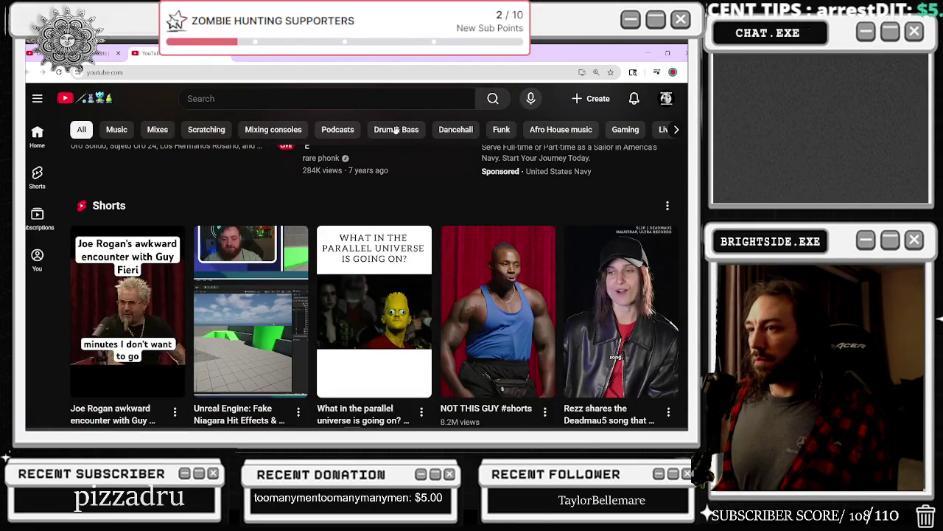
scroll(300, 106, "down", 3)
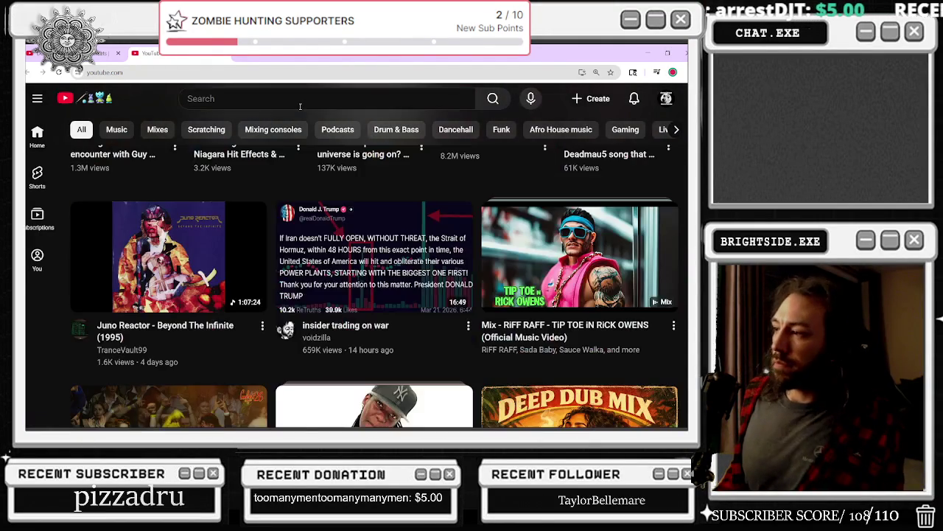
scroll(299, 106, "down", 2)
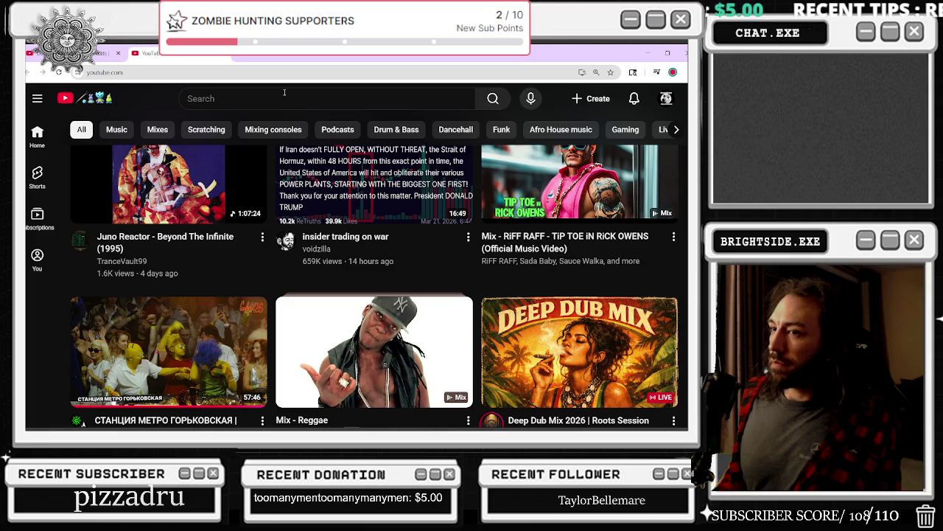
left_click(261, 98)
type("courag")
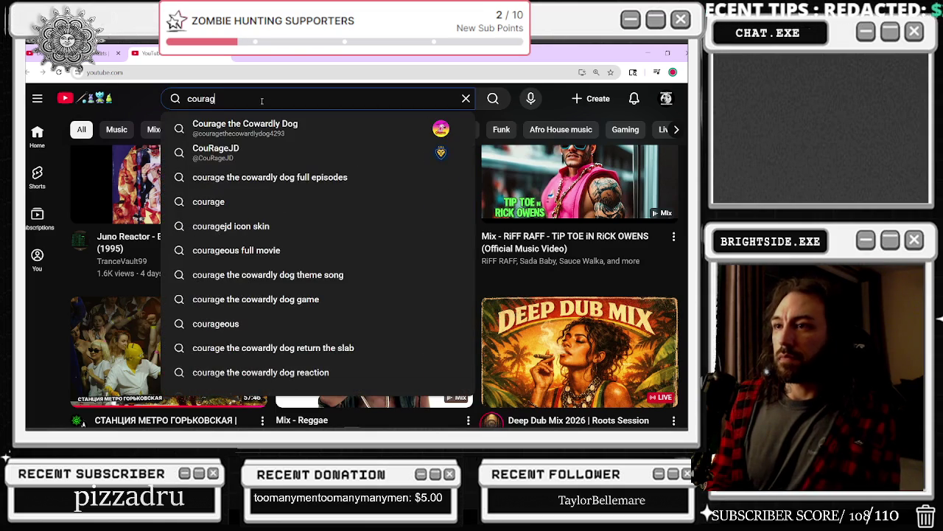
type("e the co")
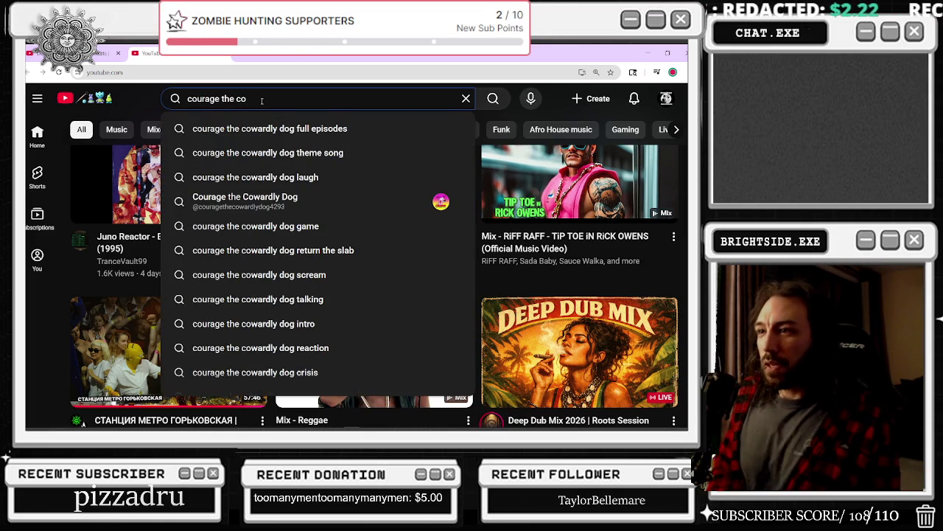
Step: Search 'courage the cowardly dog full episodes' and open the Full Episodes playlist
key("Down")
key("Return")
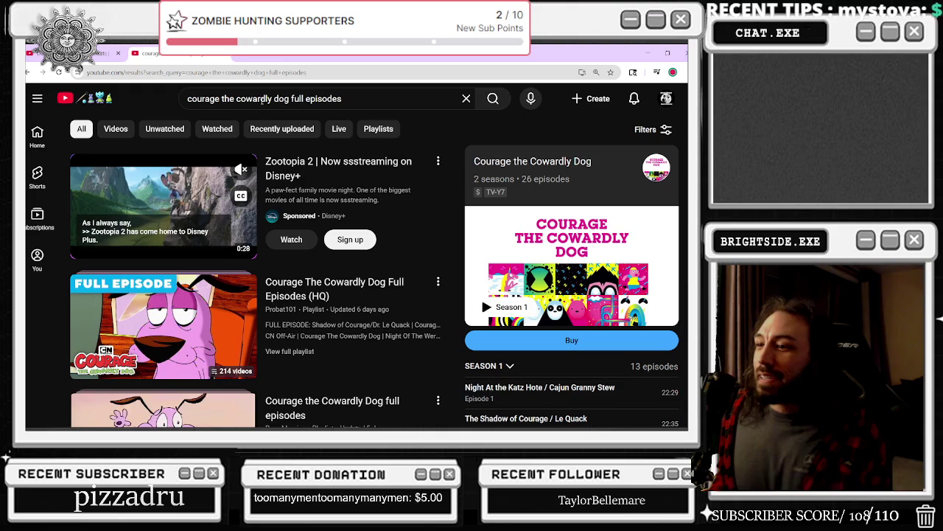
left_click(194, 306)
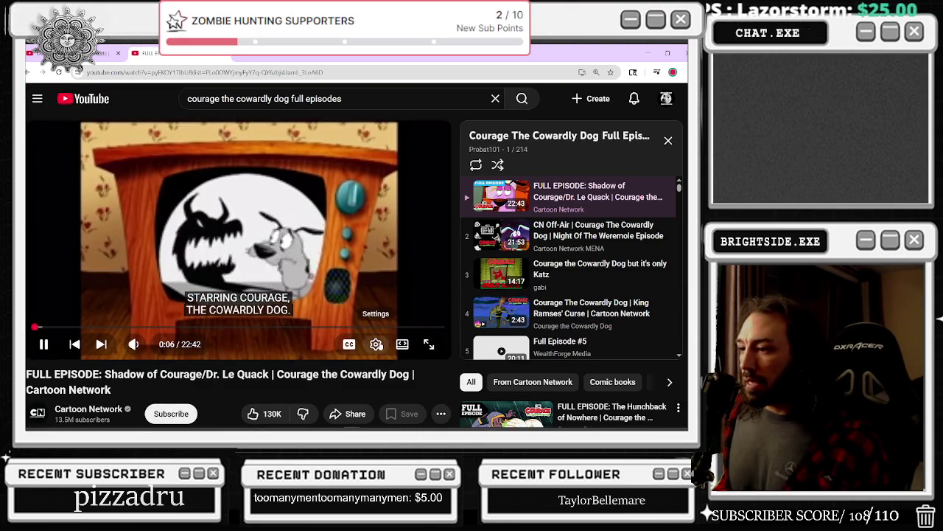
Step: Change the video quality in Settings and play 'Shadow of Courage/Dr. Le Quack' full screen
left_click(376, 344)
left_click(399, 313)
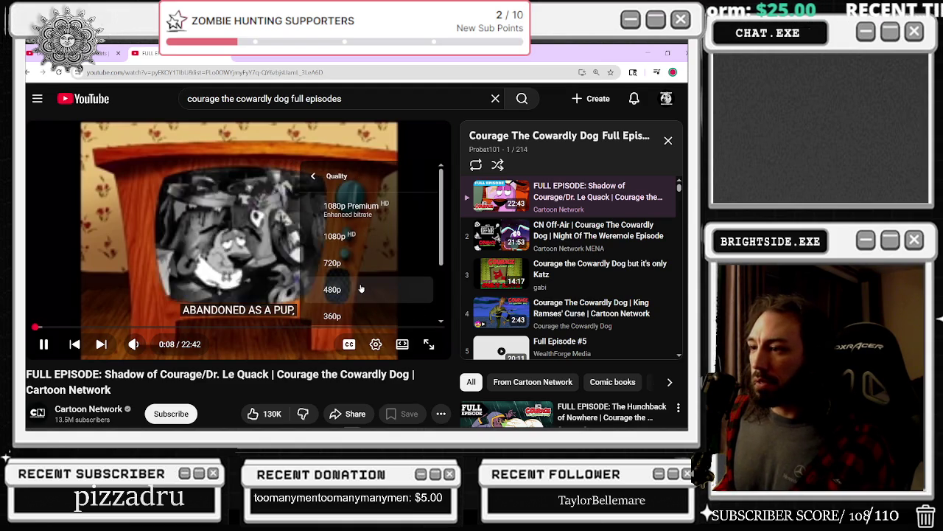
left_click(398, 290)
left_click(429, 344)
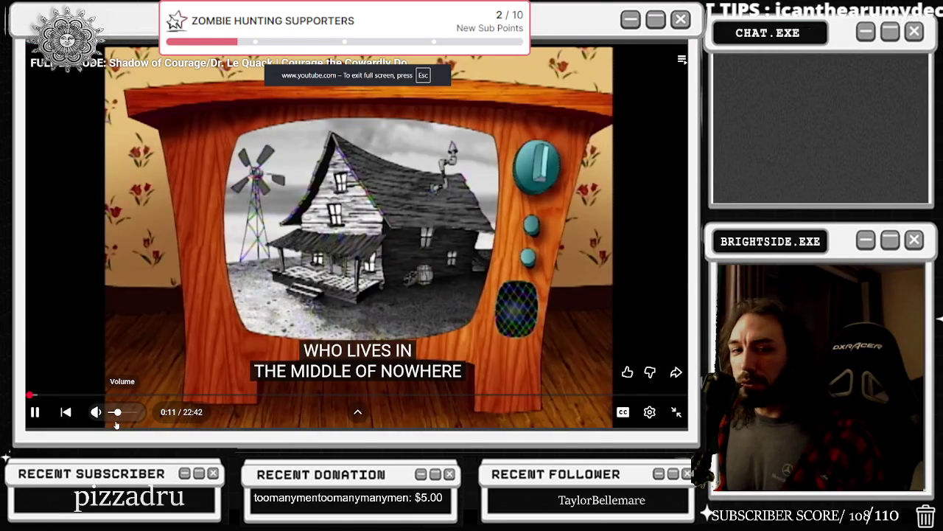
Step: Skip the LEGO ad so 'Shadow of Courage/Dr. Le Quack' resumes full screen
mouse_move(94, 411)
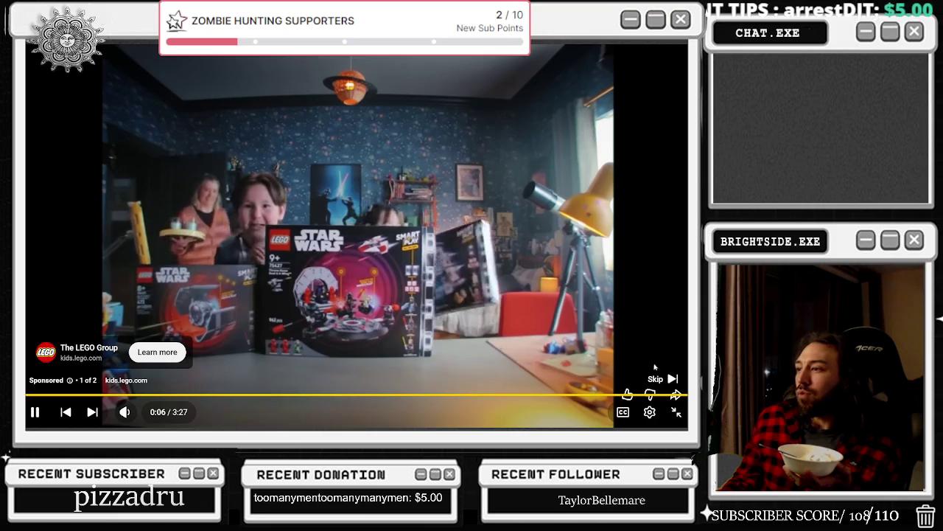
left_click(658, 377)
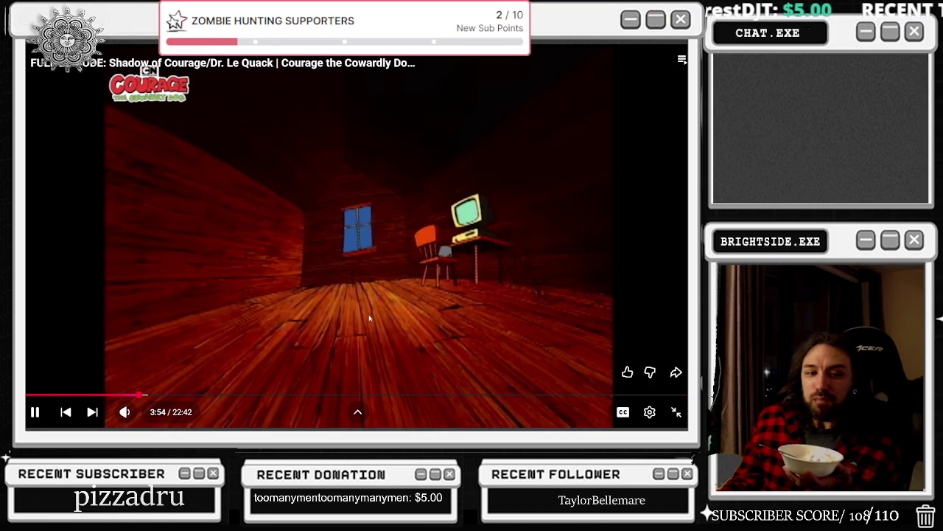